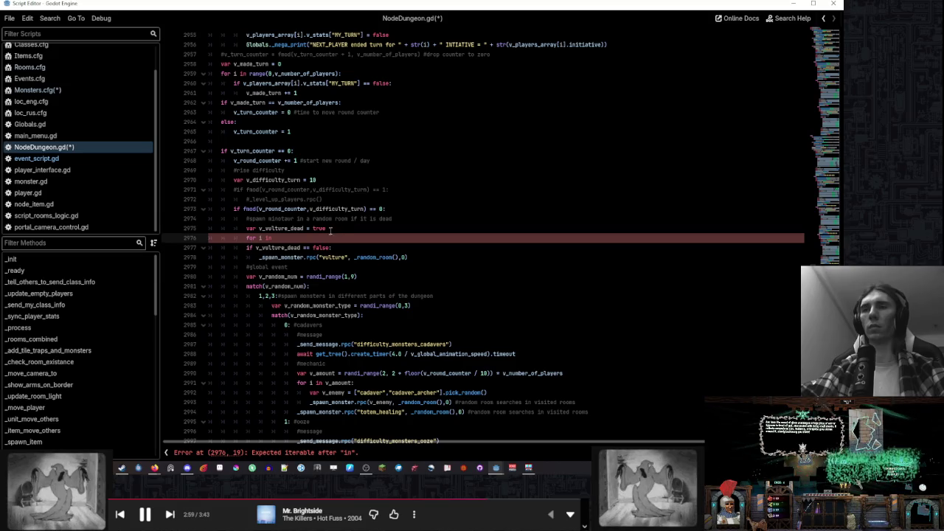
# Start the 'for i in v_monster_count:' loop, checking monster.gd's v_stats dictionary for field names
pyautogui.write('v_monster_count')
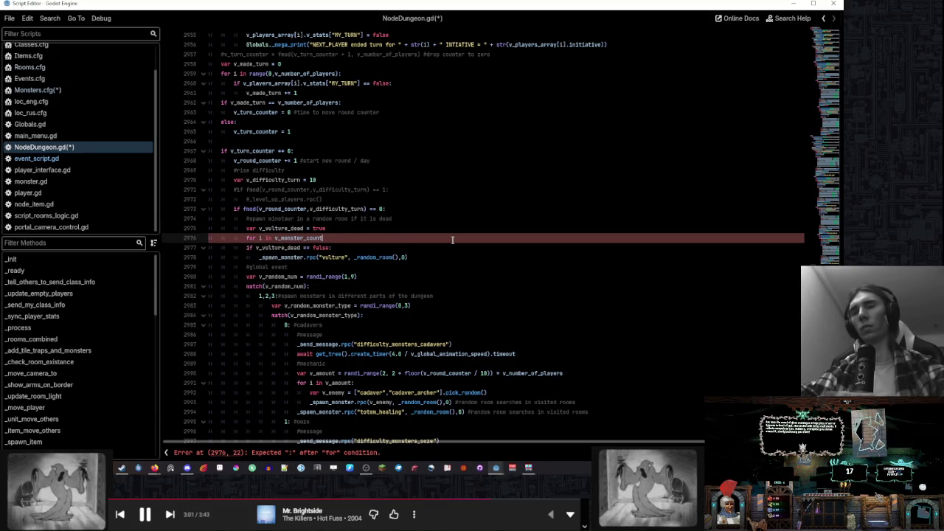
pyautogui.write(':')
pyautogui.press('Return')
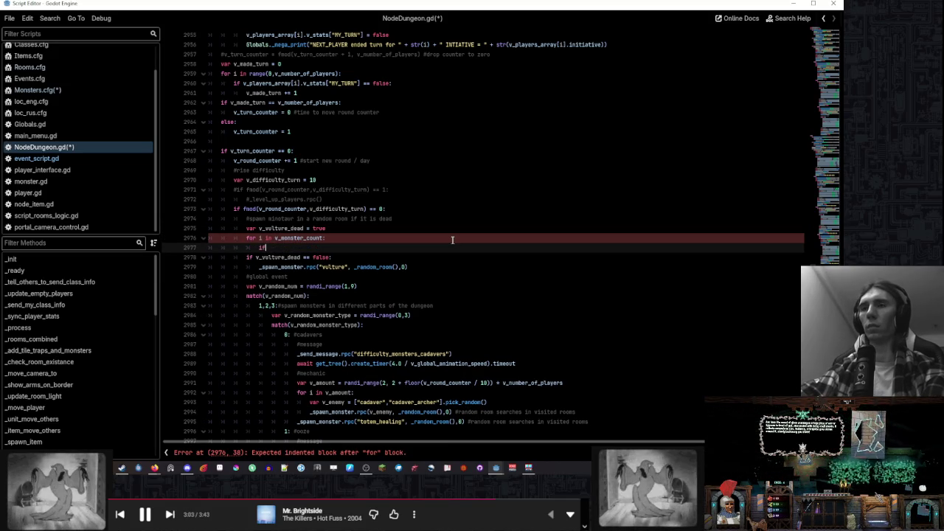
pyautogui.write(' v_monste')
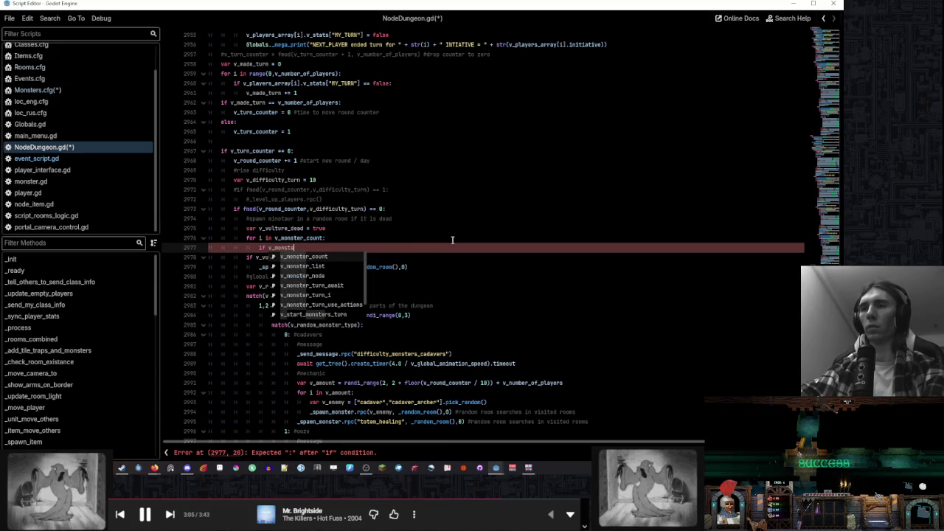
pyautogui.write('r_list[i].')
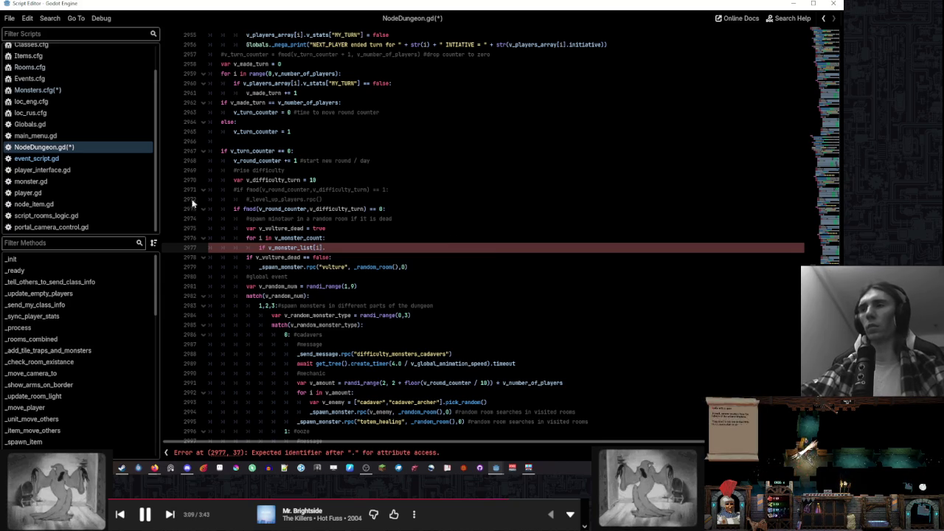
pyautogui.click(30, 181)
pyautogui.doubleClick(229, 160)
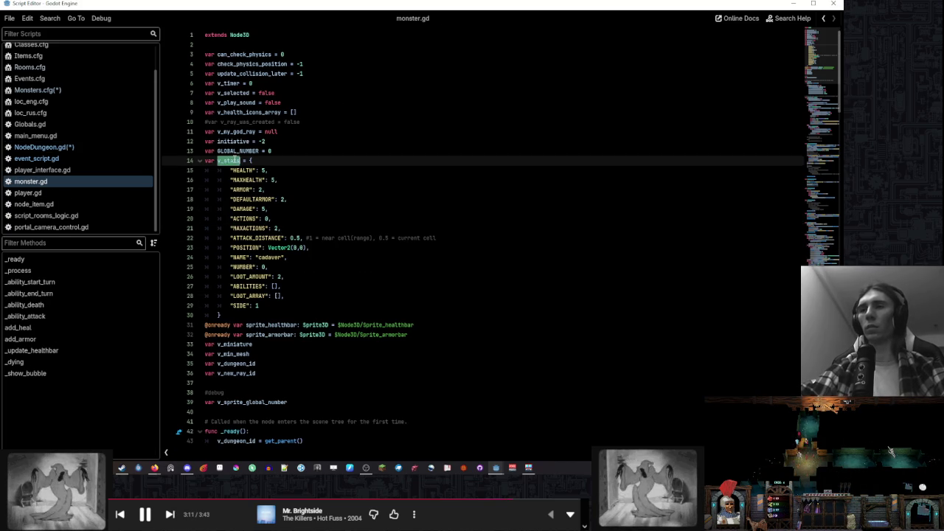
pyautogui.click(328, 181)
pyautogui.click(74, 147)
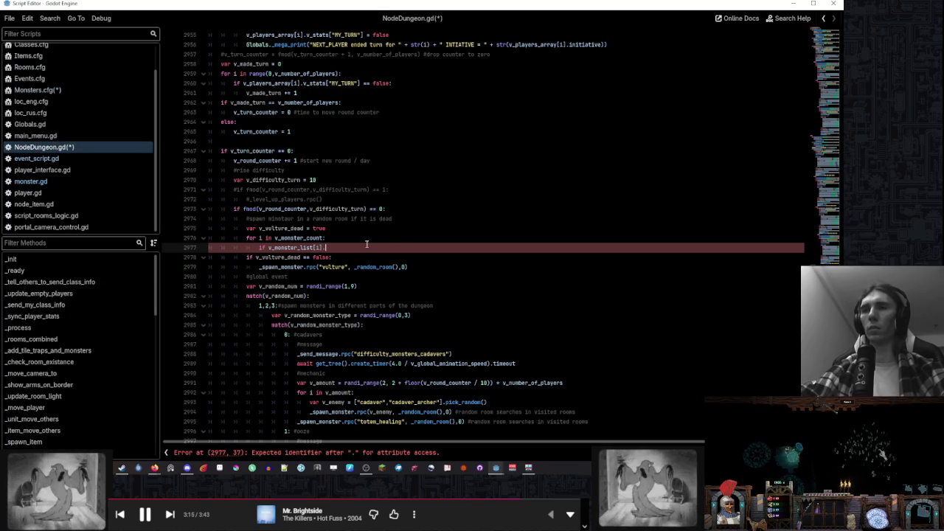
# Add the v_stats.NAME == "vulture" check that sets v_vulture_dead to false
pyautogui.write('v_stats.NAME ==')
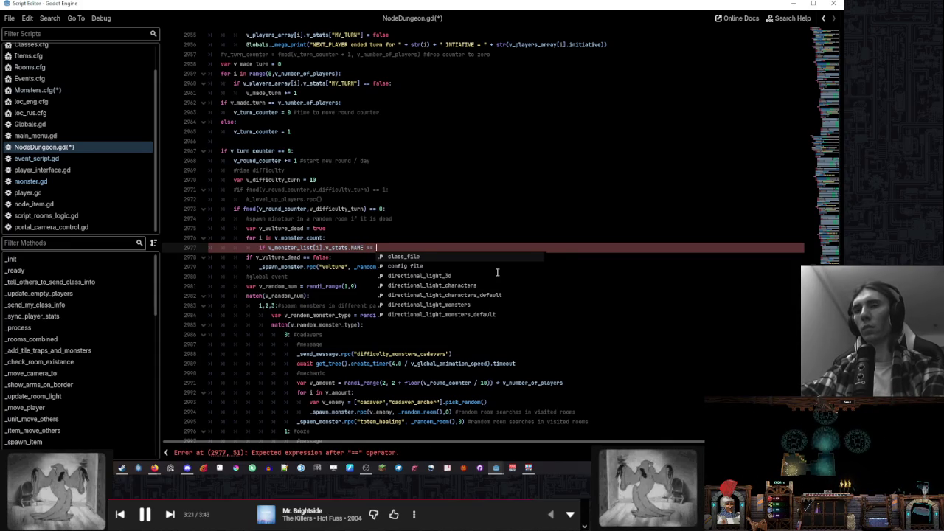
pyautogui.write(' "vult')
pyautogui.press('BackSpace')
pyautogui.press('BackSpace')
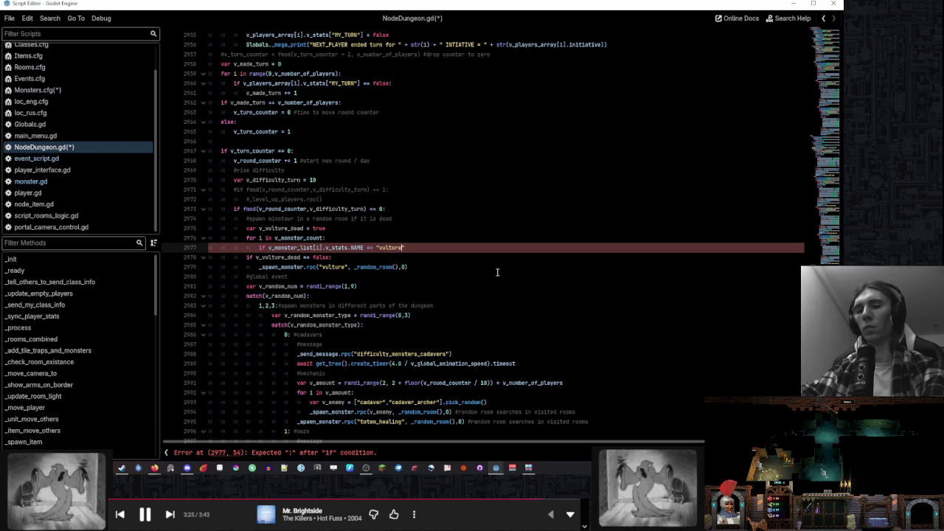
pyautogui.write(':')
pyautogui.press('Return')
pyautogui.write('v_vulture_dead =')
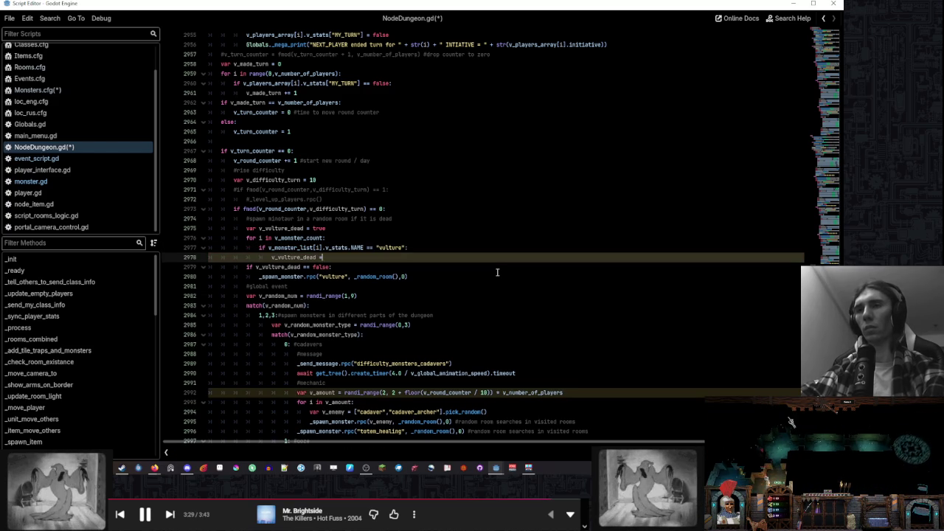
pyautogui.write(' false')
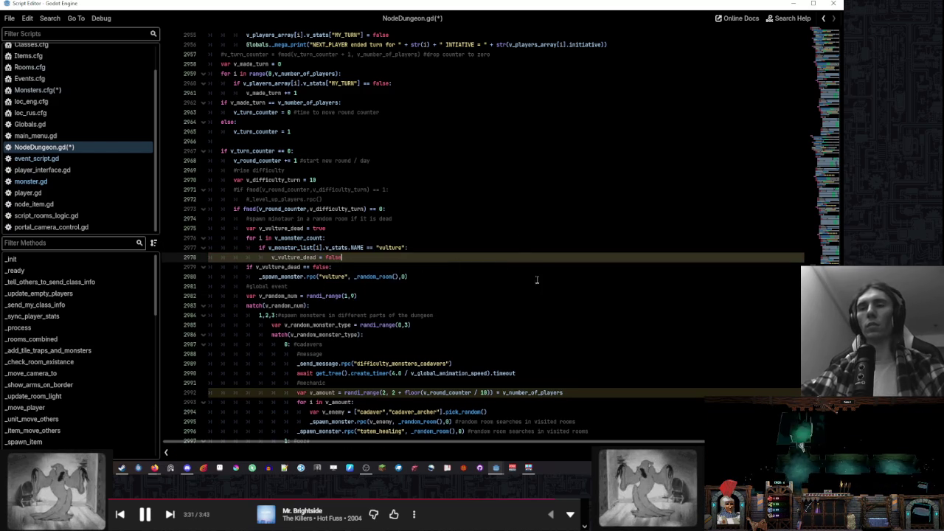
# Jump from the monster-count loop to the _spawn_monster function definition
pyautogui.click(521, 234)
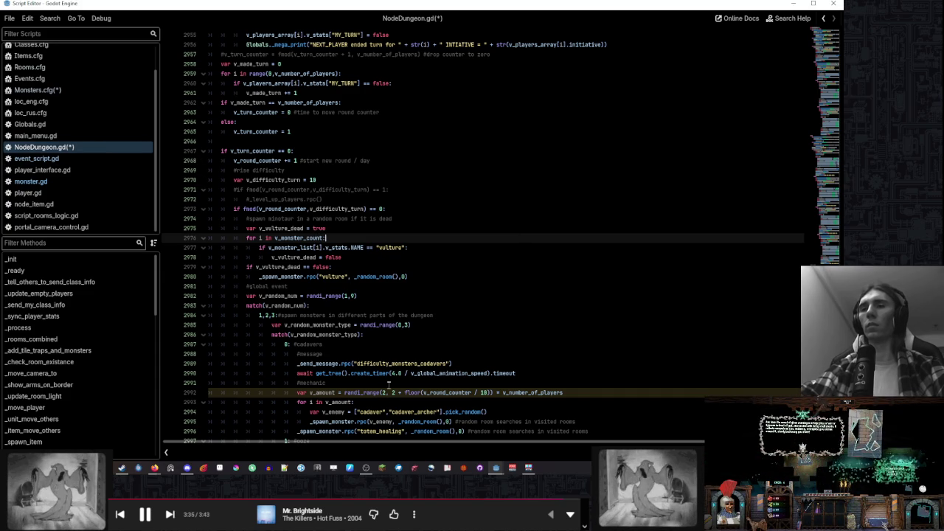
pyautogui.click(284, 277)
pyautogui.keyDown('ctrl'); pyautogui.click(284, 278); pyautogui.keyUp('ctrl')
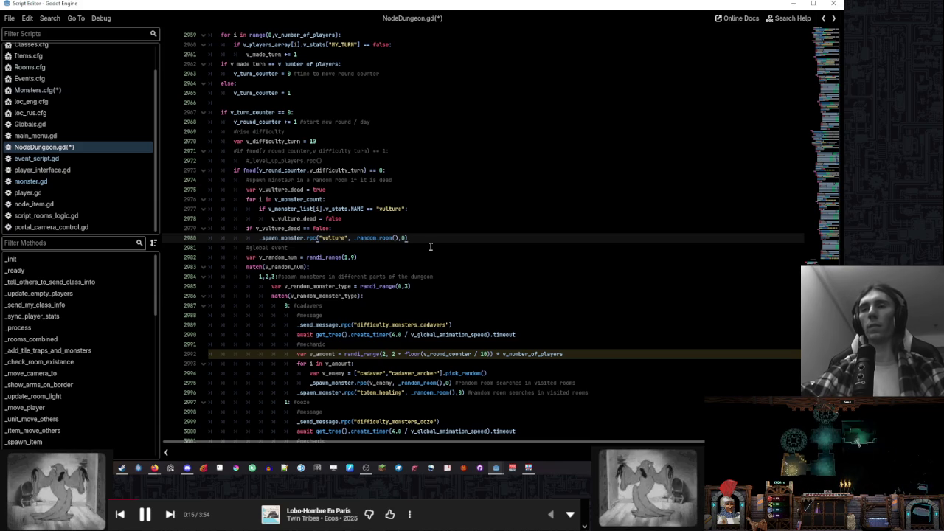
pyautogui.scroll(1, 423, 244)
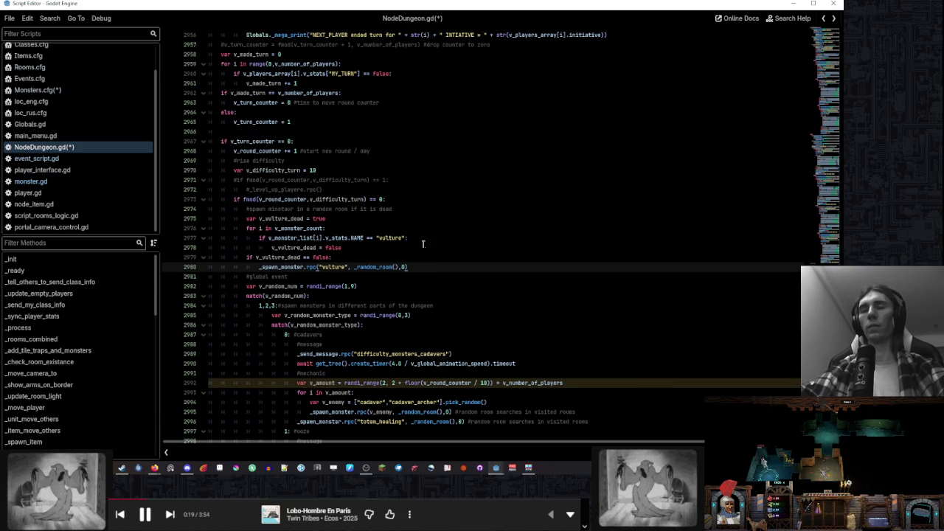
pyautogui.click(423, 241)
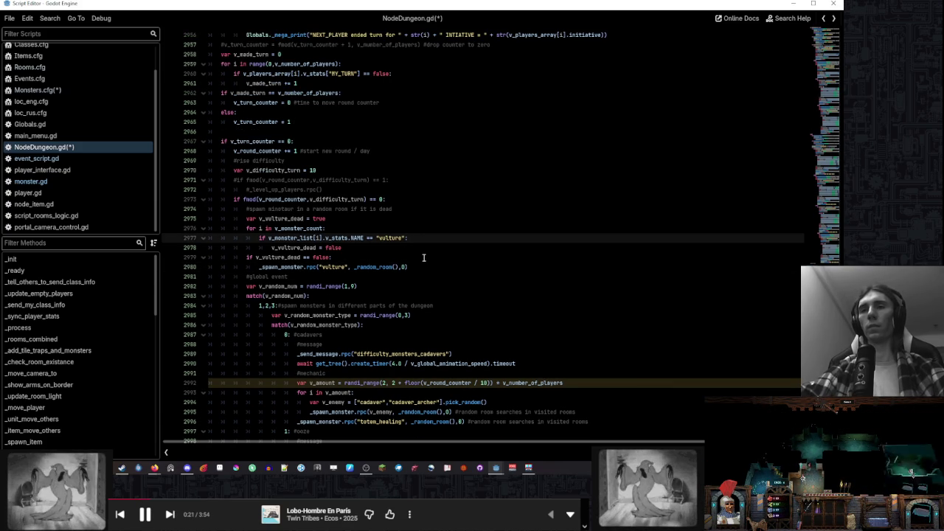
pyautogui.click(425, 266)
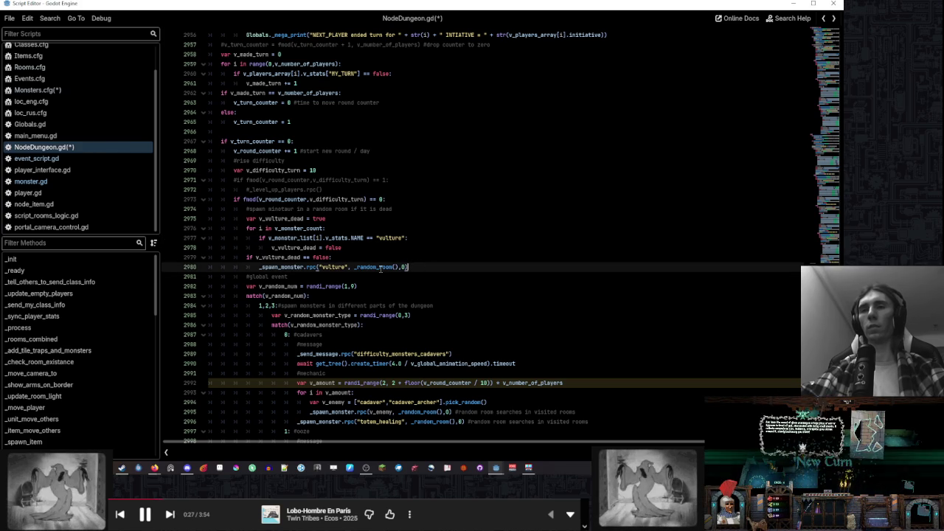
pyautogui.keyDown('ctrl'); pyautogui.click(379, 267); pyautogui.keyUp('ctrl')
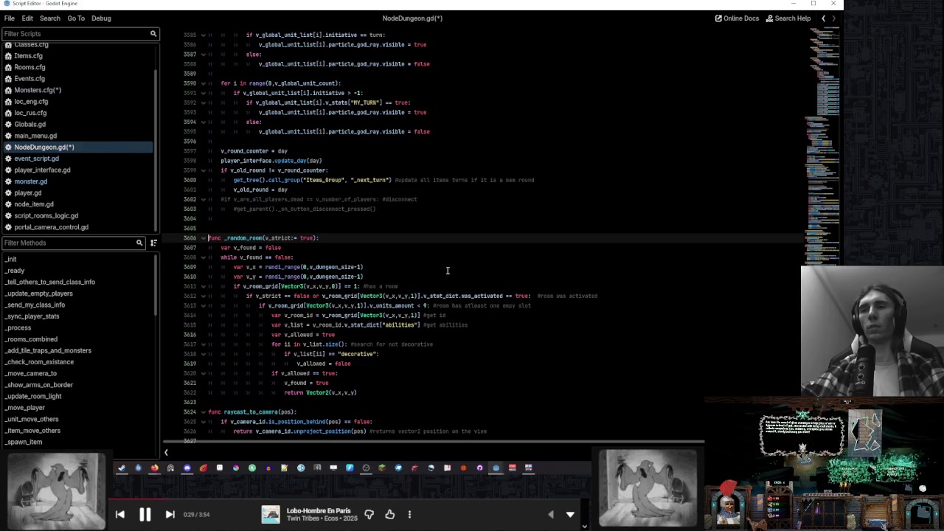
# Inspect _random_room's v_strict parameter and its uses, then return to the vulture spawn code
pyautogui.scroll(-1, 447, 271)
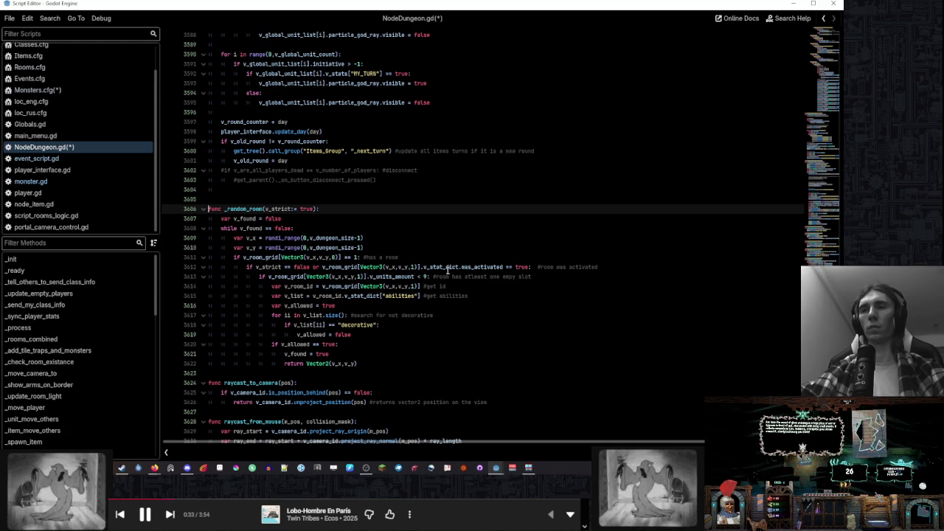
pyautogui.doubleClick(269, 267)
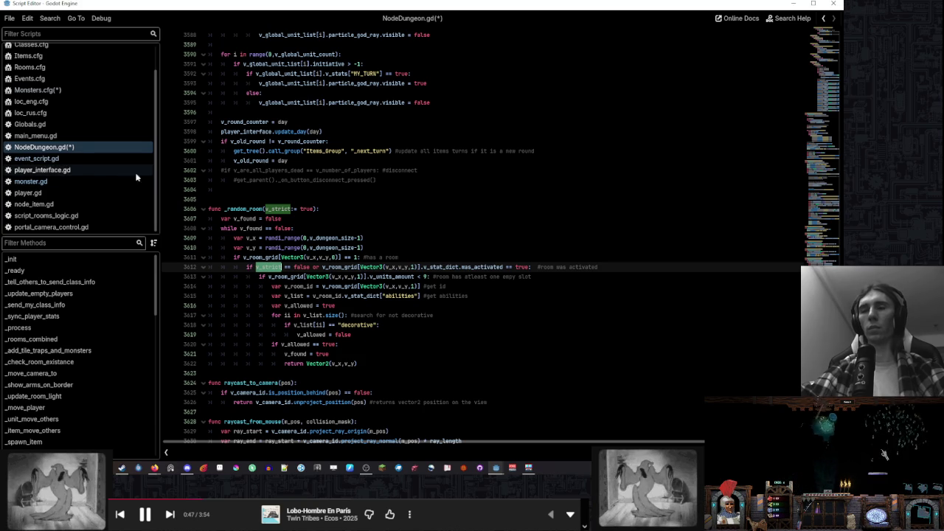
pyautogui.click(824, 18)
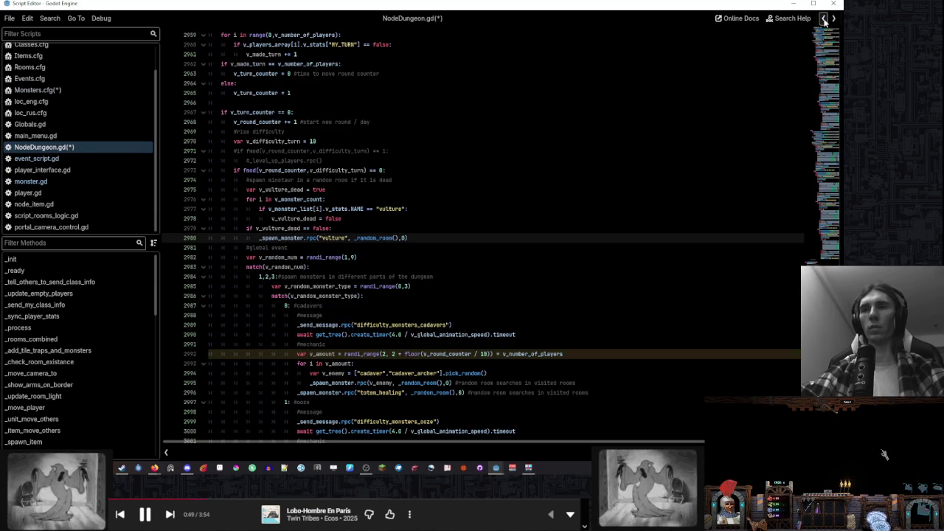
# Change the vulture spawn call to _random_room(false) and open monster.gd
pyautogui.write('false')
pyautogui.click(500, 230)
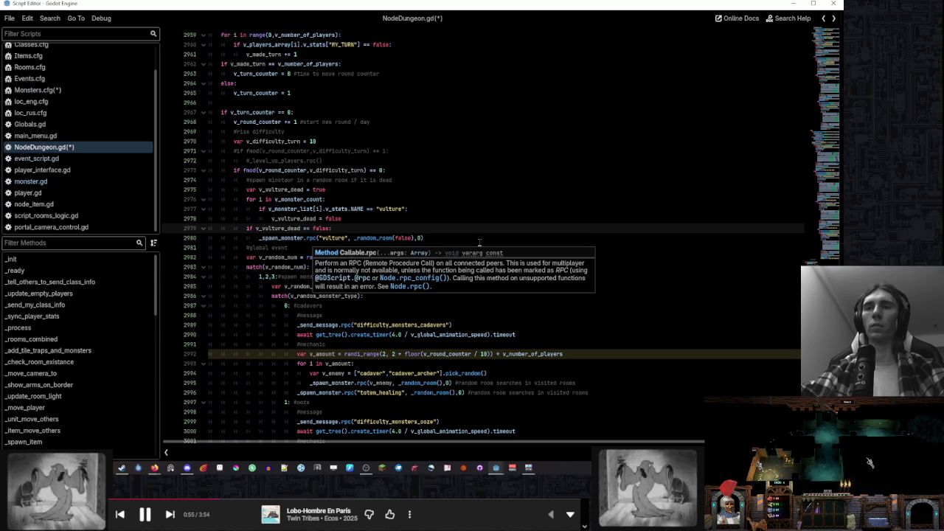
pyautogui.click(480, 241)
pyautogui.scroll(-1, 574, 266)
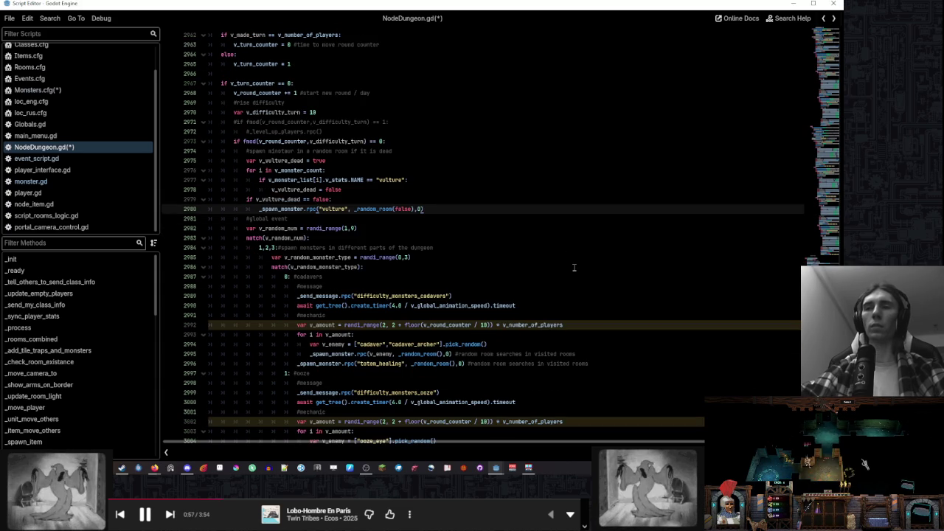
pyautogui.scroll(-3, 574, 267)
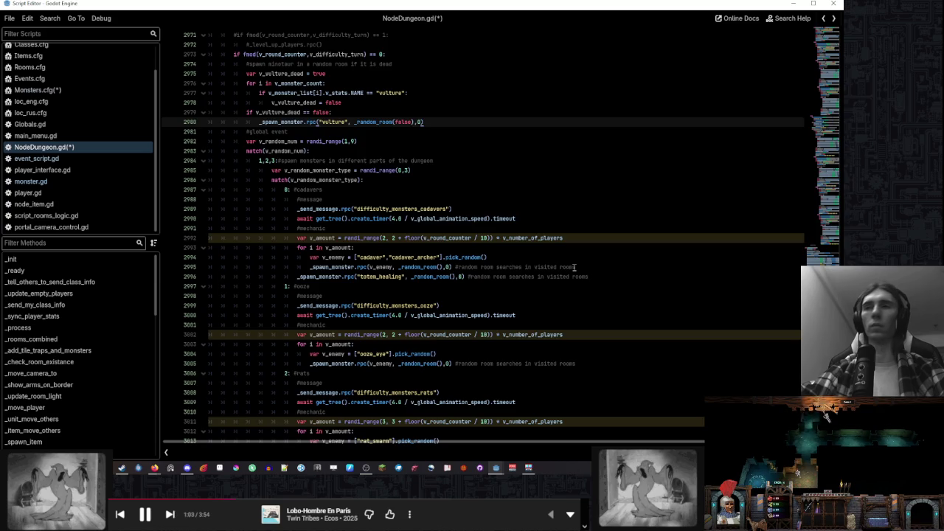
pyautogui.scroll(3, 574, 267)
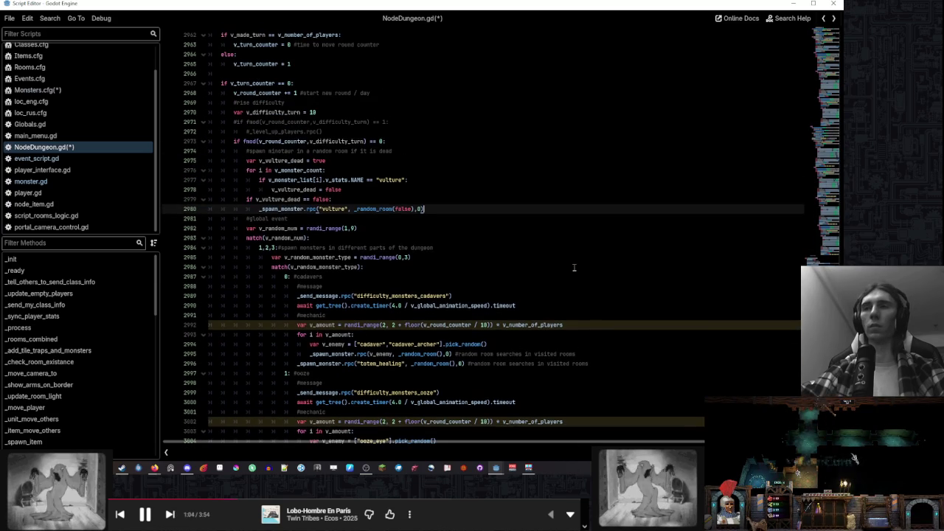
pyautogui.click(91, 186)
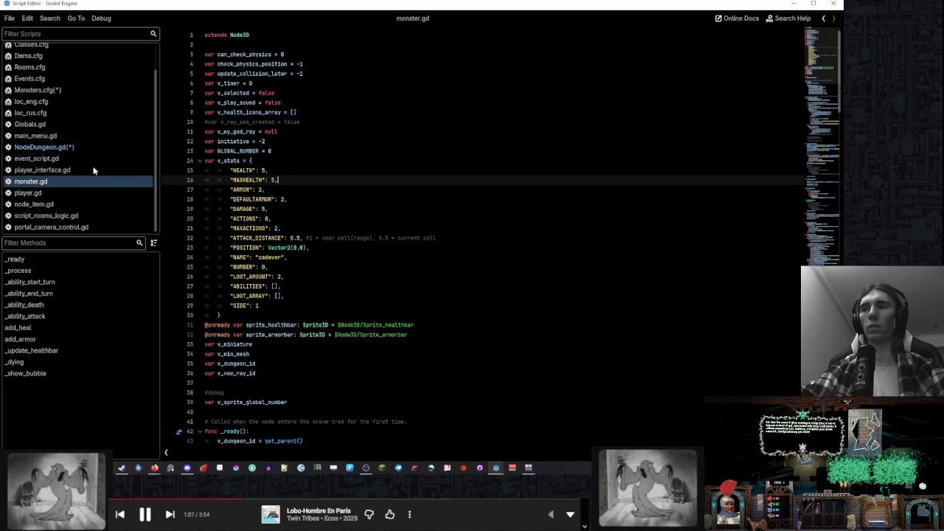
pyautogui.click(96, 149)
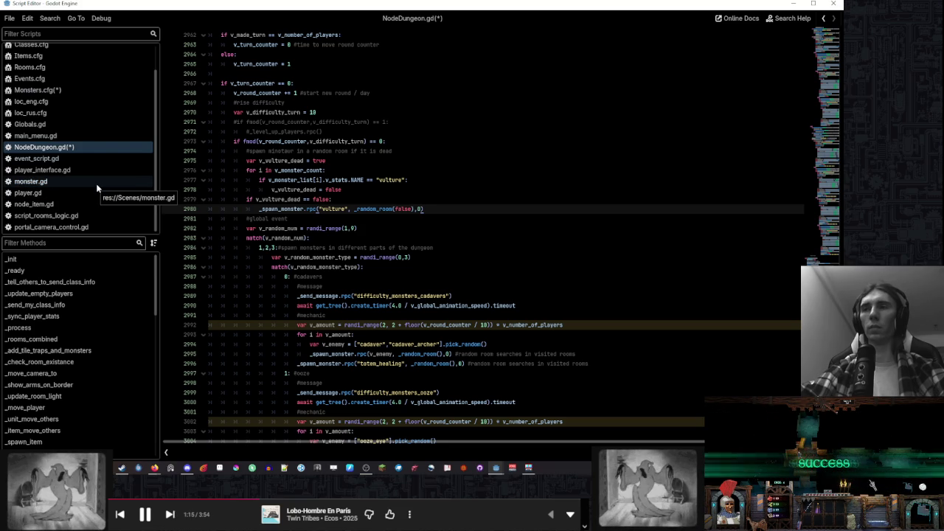
pyautogui.click(45, 90)
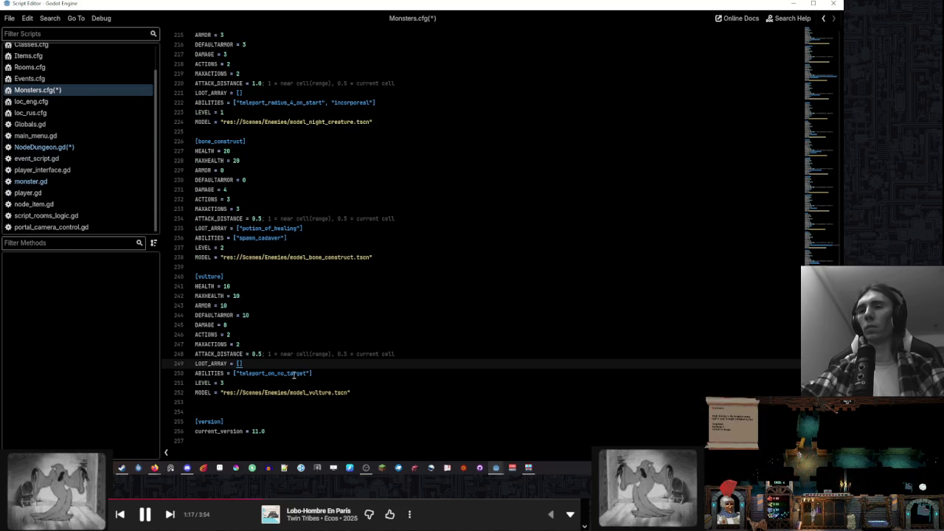
pyautogui.doubleClick(288, 373)
pyautogui.click(369, 344)
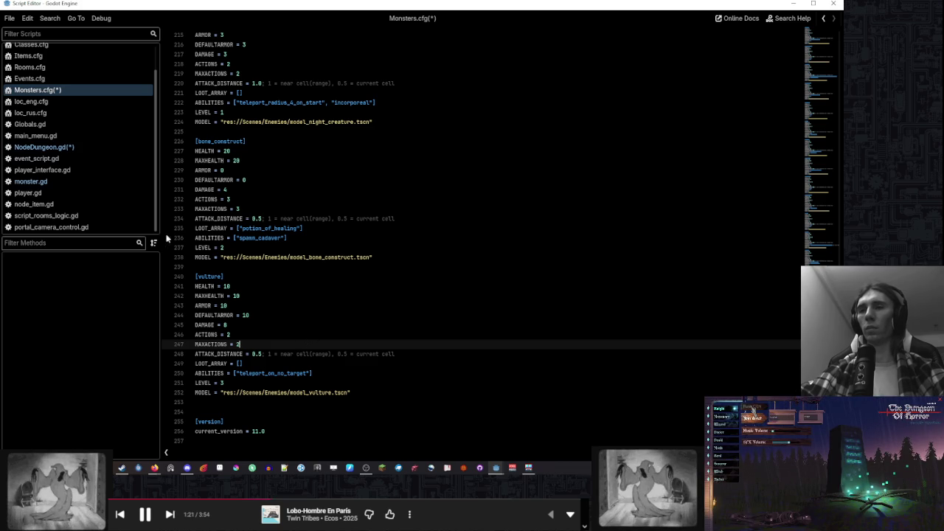
pyautogui.click(77, 147)
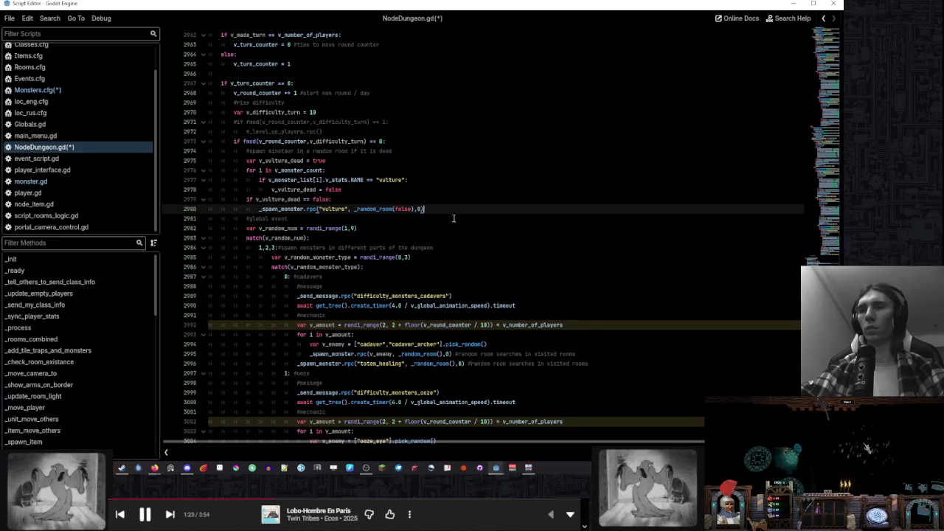
# Navigate from _process up to the monster-turn block near line 1142, ending after v_incorporeal's declaration
pyautogui.click(78, 329)
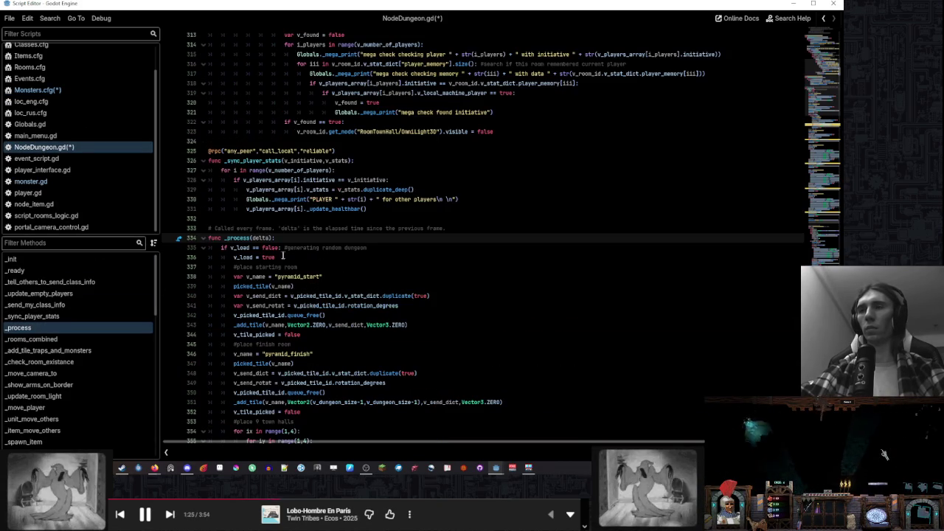
pyautogui.press('Down')
pyautogui.scroll(10, 310, 272)
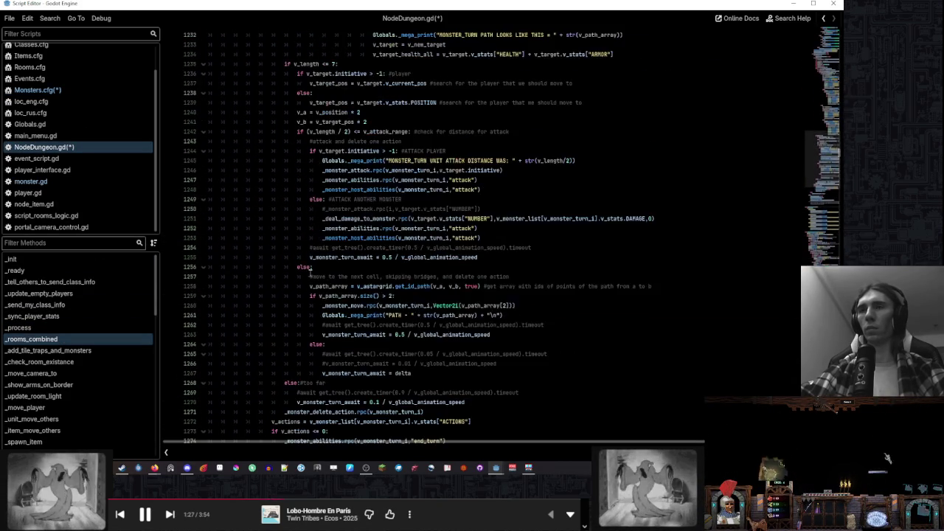
pyautogui.scroll(15, 310, 272)
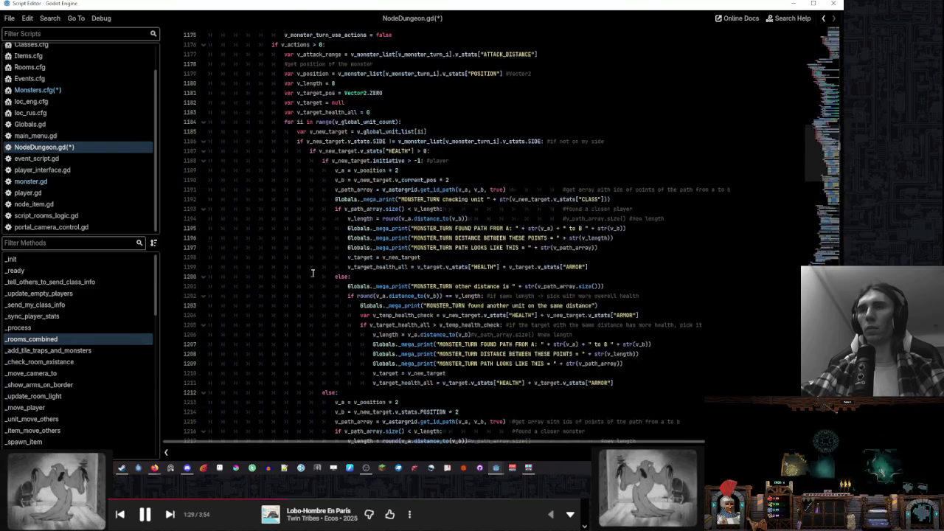
pyautogui.scroll(3, 312, 273)
pyautogui.scroll(4, 313, 273)
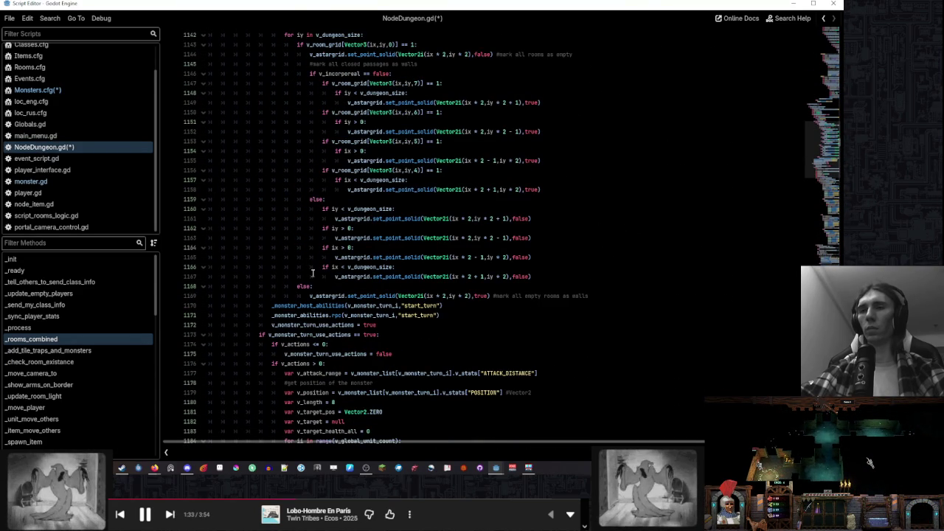
pyautogui.scroll(6, 328, 275)
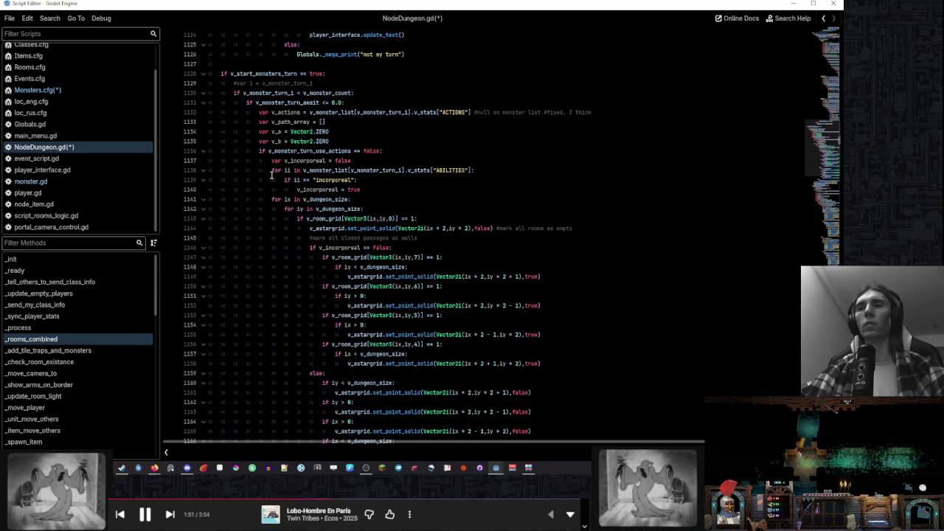
pyautogui.click(390, 209)
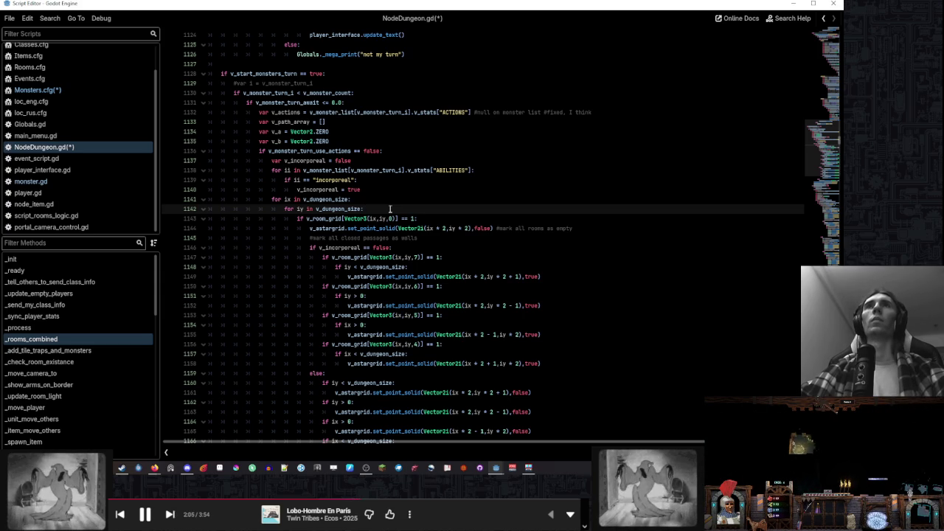
pyautogui.click(391, 160)
# Declare var v_teleport_on_no_target = false below v_incorporeal
pyautogui.press('Return')
pyautogui.write('var v_teleport')
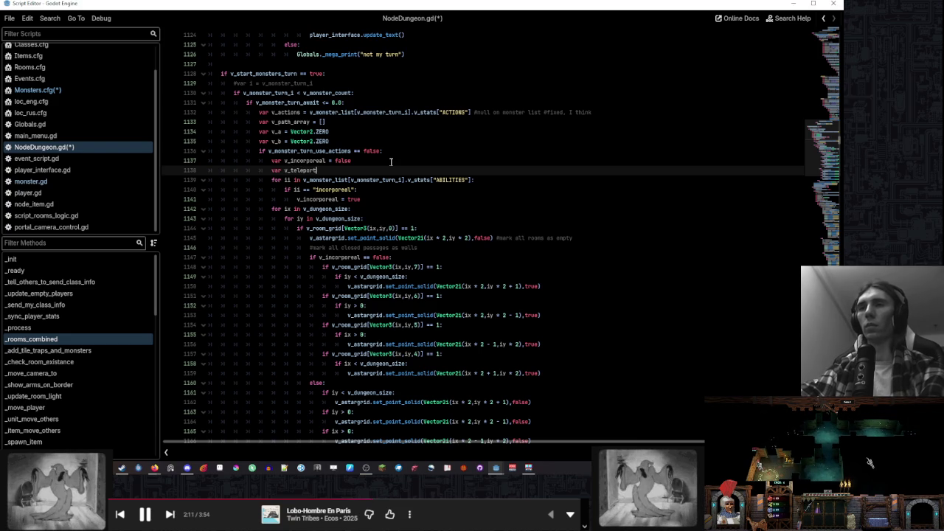
pyautogui.write('e')
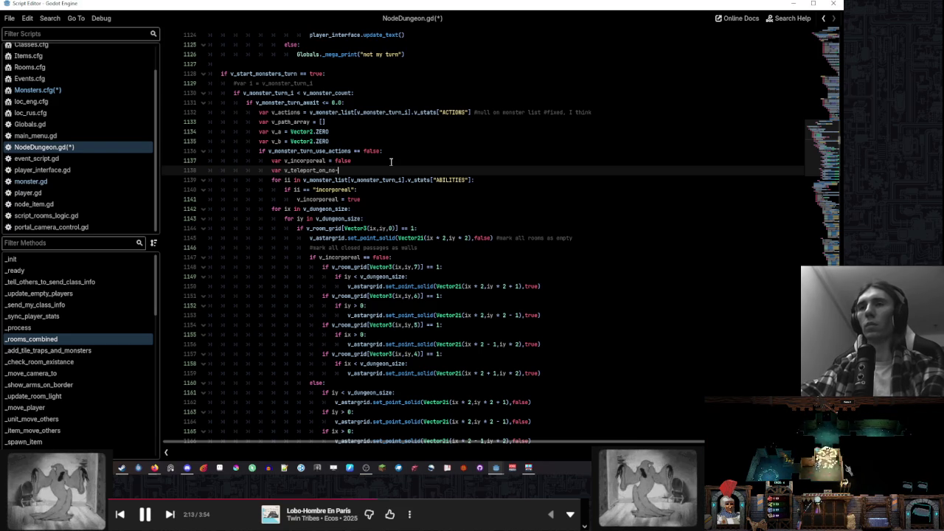
pyautogui.write('_targ')
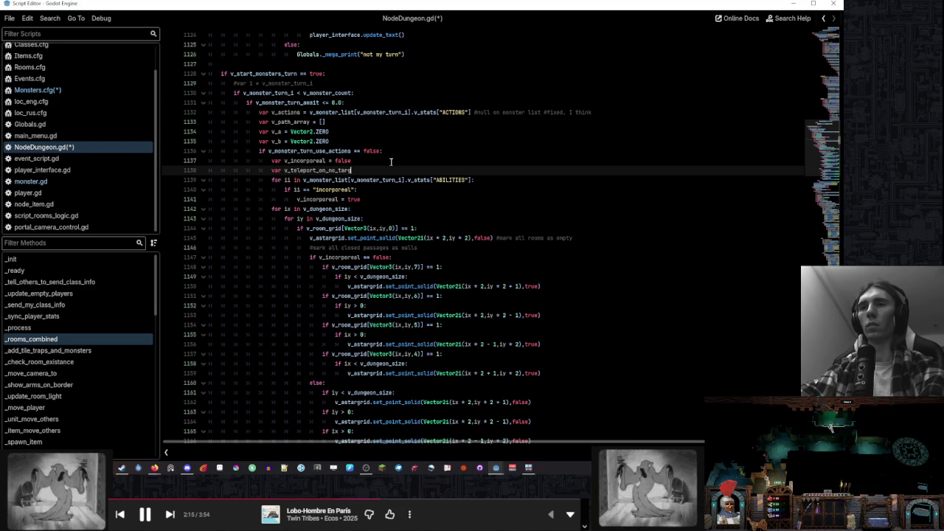
pyautogui.write('alse')
pyautogui.press('Return')
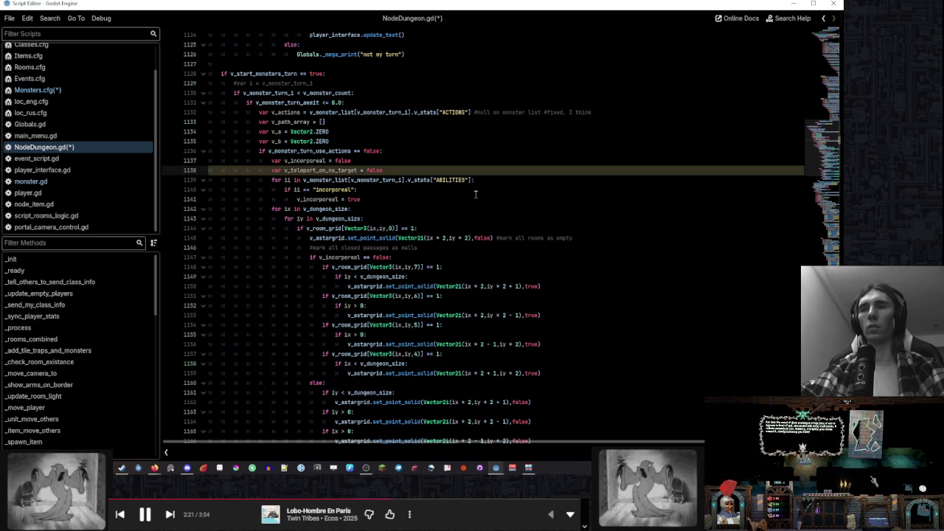
# Duplicate the incorporeal ability check and make it test teleport_on_no_target from Monsters.cfg
pyautogui.moveTo(495, 199); pyautogui.dragTo(507, 184)
pyautogui.hotkey('ctrl', 'shift', 'd')
pyautogui.doubleClick(336, 209)
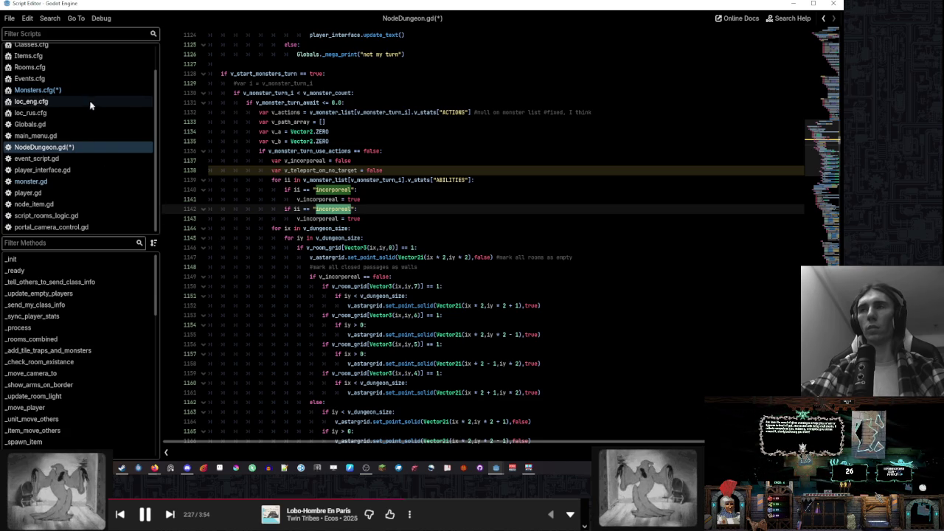
pyautogui.click(95, 91)
pyautogui.doubleClick(274, 373)
pyautogui.hotkey('ctrl', 'c')
pyautogui.click(94, 145)
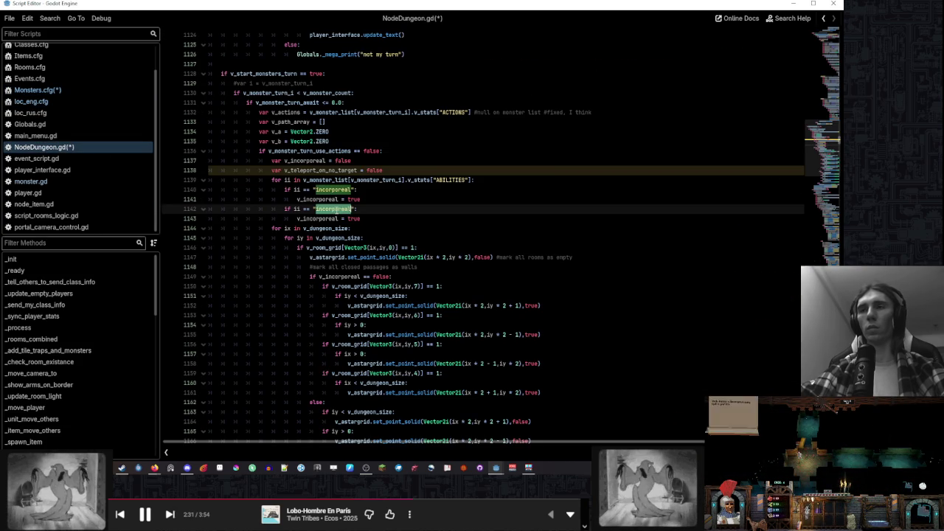
pyautogui.hotkey('ctrl', 'v')
# Make the duplicated check set v_teleport_on_no_target instead of v_incorporeal
pyautogui.click(428, 199)
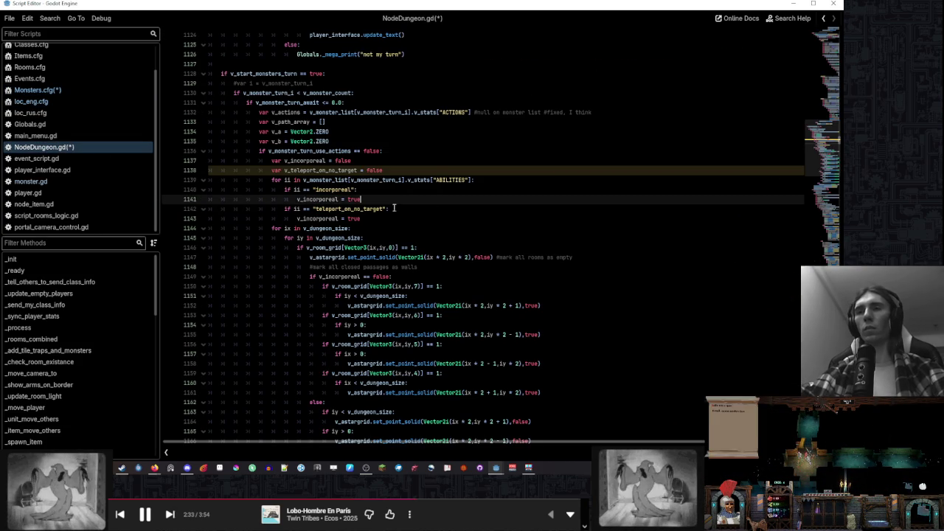
pyautogui.doubleClick(324, 170)
pyautogui.hotkey('ctrl', 'c')
pyautogui.doubleClick(319, 218)
pyautogui.hotkey('ctrl', 'v')
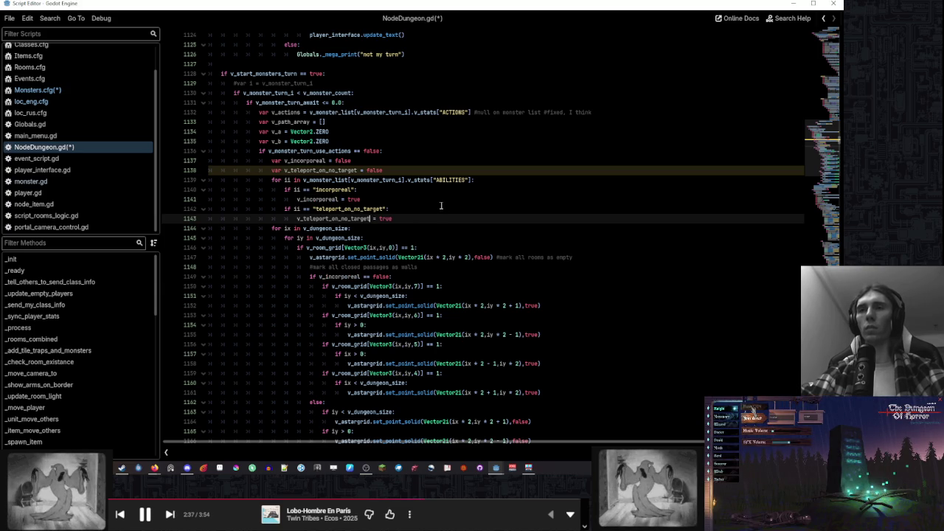
pyautogui.hotkey('ctrl', 'shift', 'Left')
# Scroll through the monster targeting code to review how targets are chosen
pyautogui.scroll(-10, 416, 222)
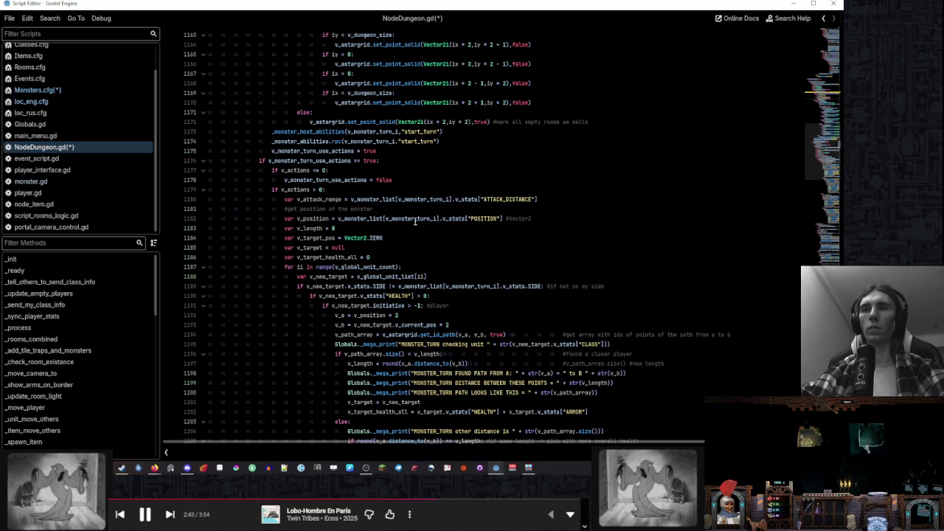
pyautogui.scroll(-2, 415, 222)
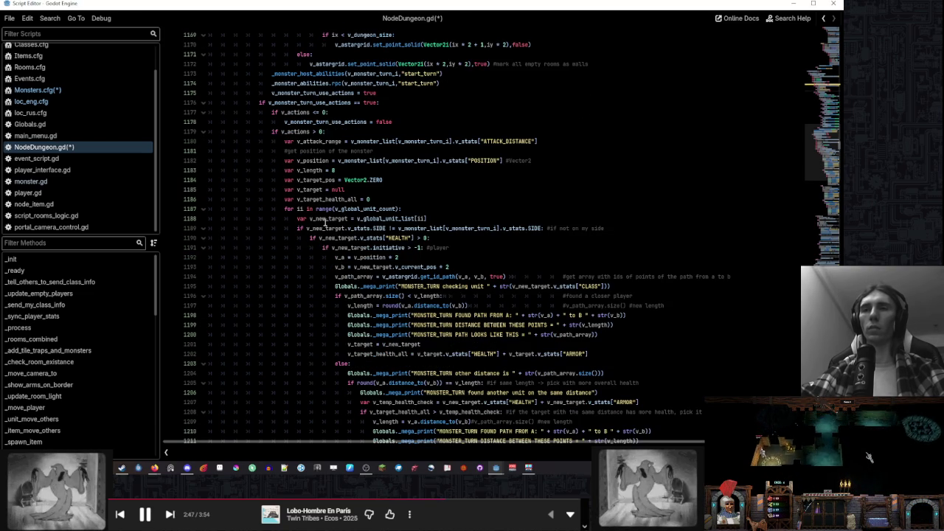
pyautogui.scroll(-2, 325, 221)
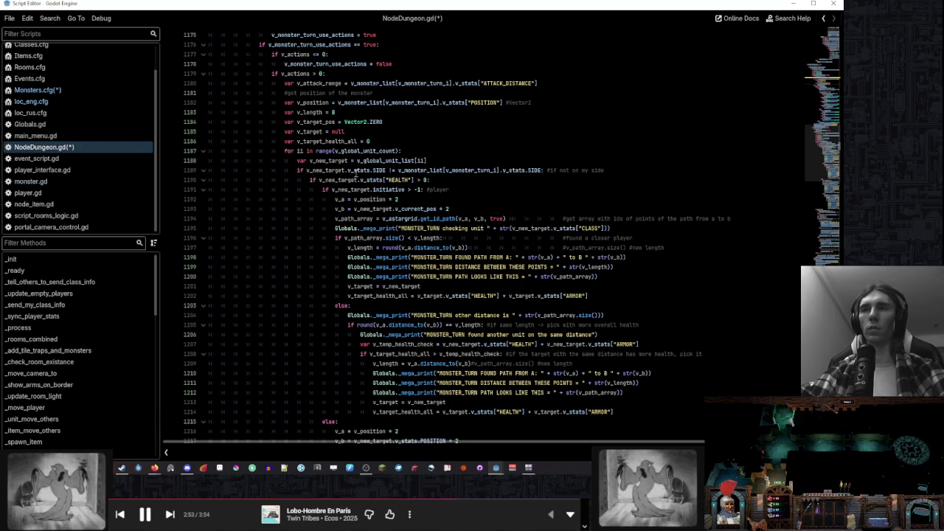
pyautogui.scroll(13, 356, 175)
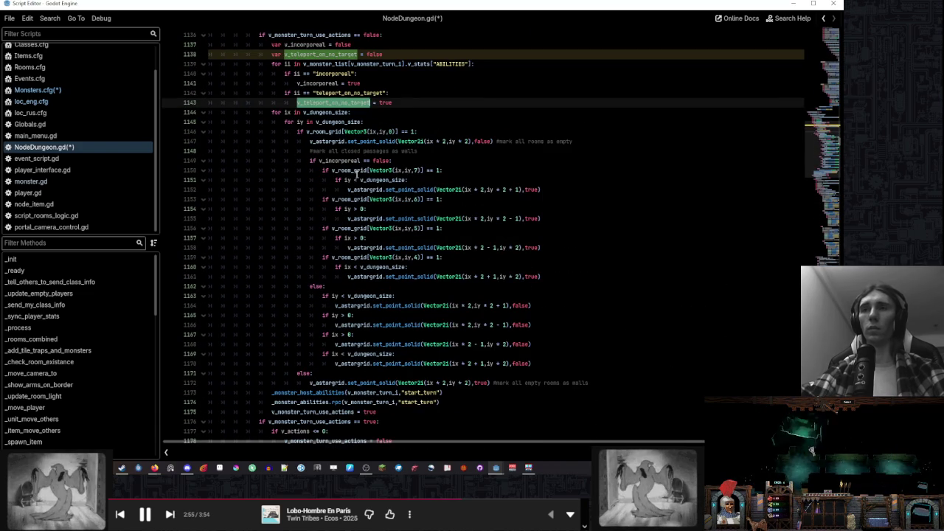
pyautogui.scroll(-4, 345, 144)
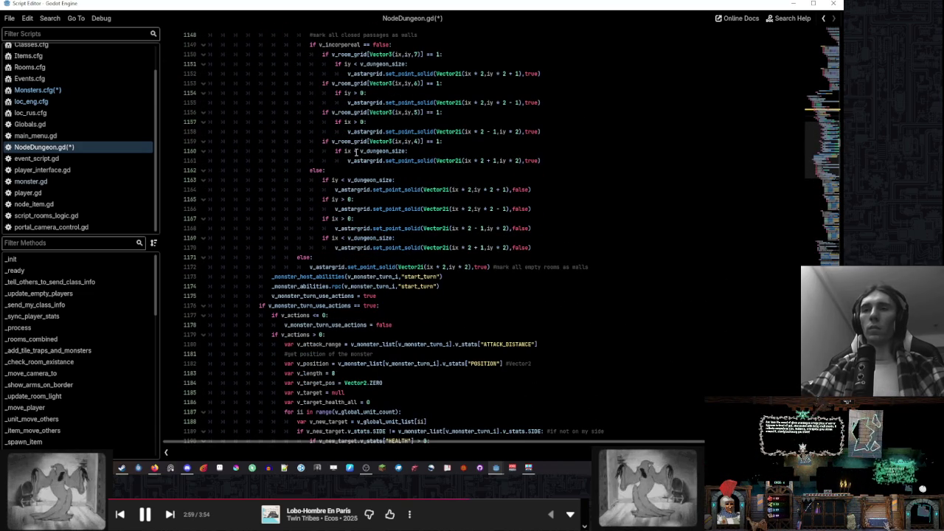
pyautogui.scroll(-7, 356, 152)
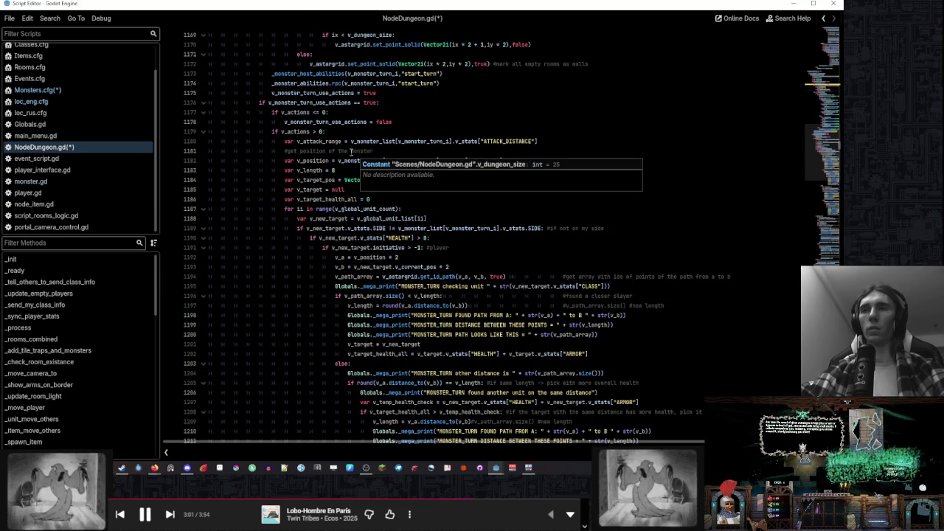
pyautogui.scroll(-6, 411, 180)
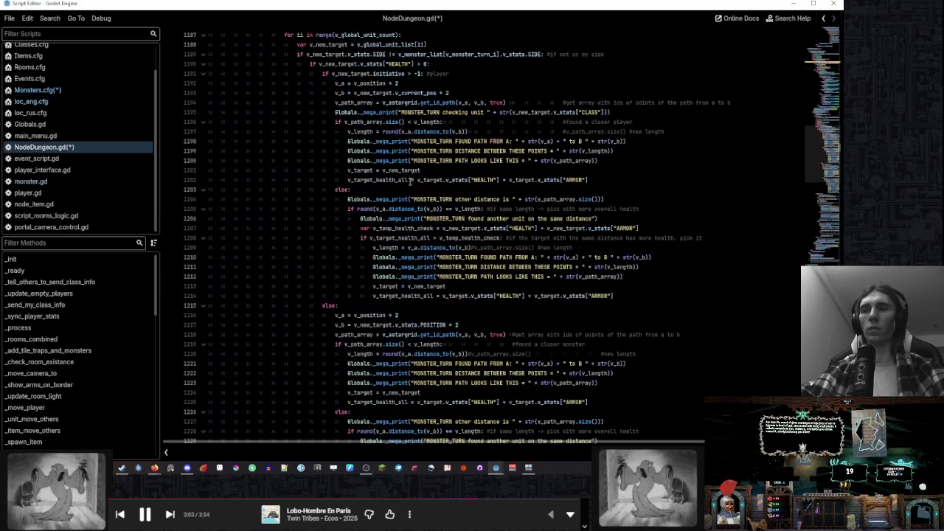
pyautogui.scroll(14, 305, 205)
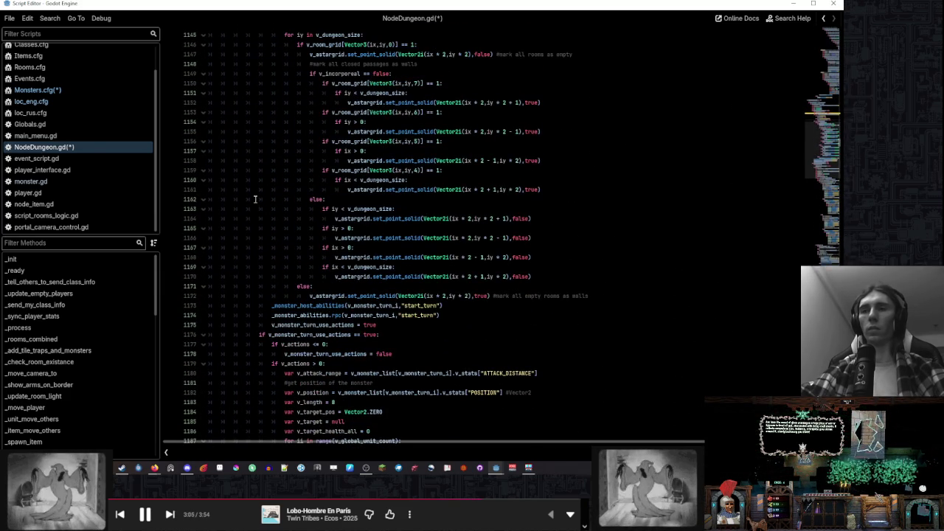
pyautogui.scroll(7, 254, 199)
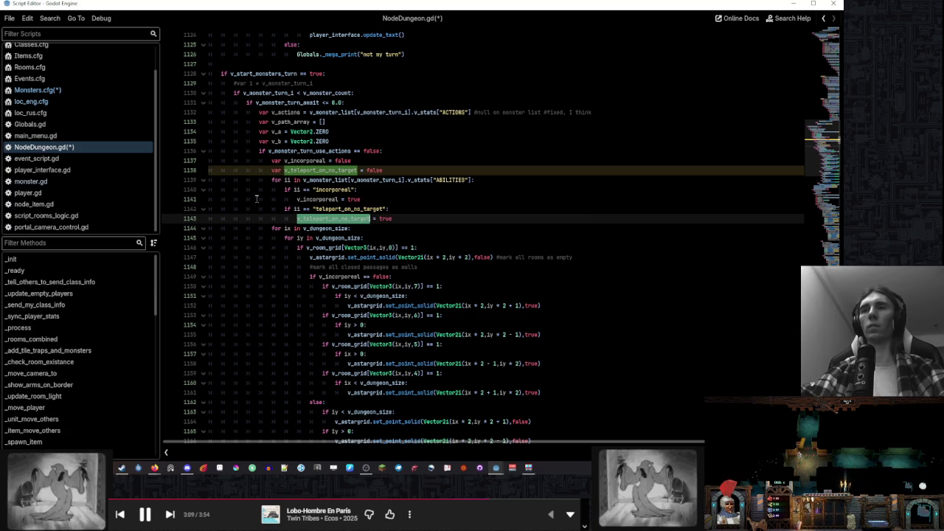
pyautogui.scroll(-7, 257, 199)
pyautogui.scroll(-14, 260, 198)
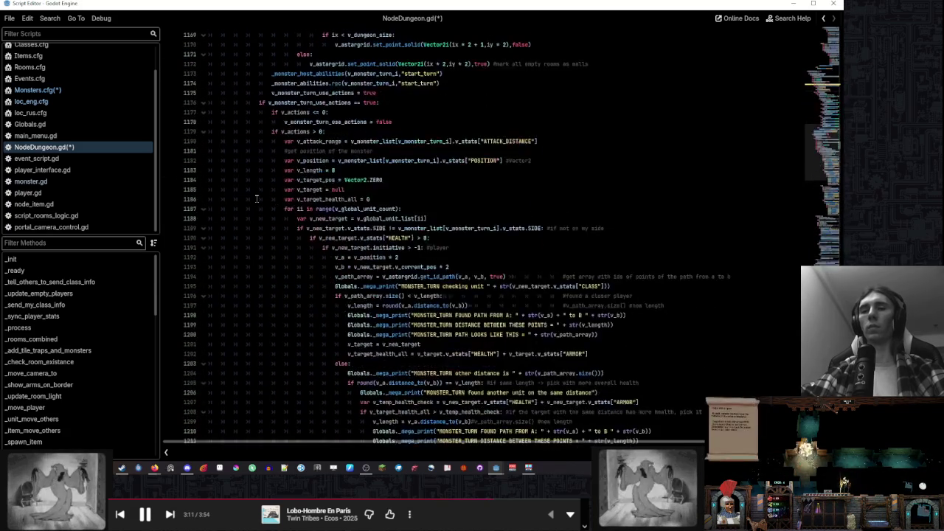
pyautogui.scroll(-5, 314, 194)
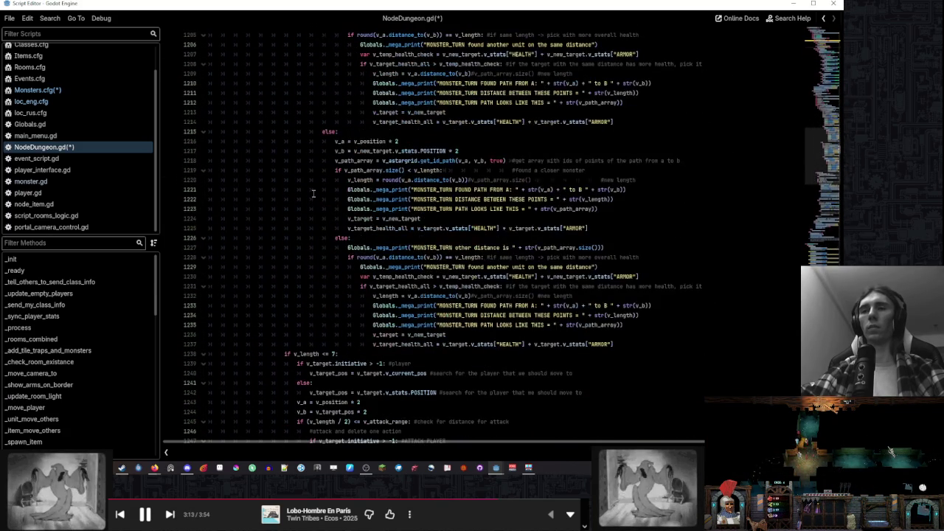
pyautogui.scroll(5, 314, 194)
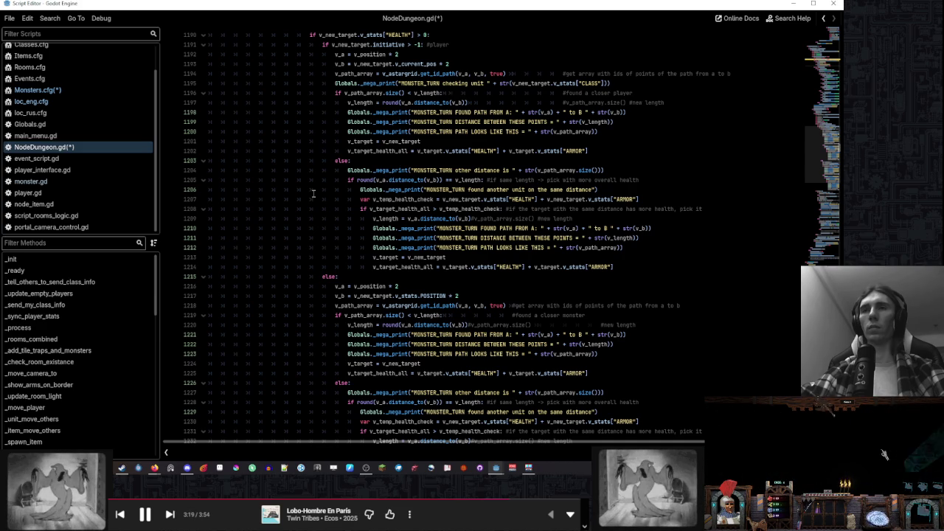
# Highlight every use of v_length and move to the 'if v_length <= 7:' check
pyautogui.click(424, 93)
pyautogui.doubleClick(424, 93)
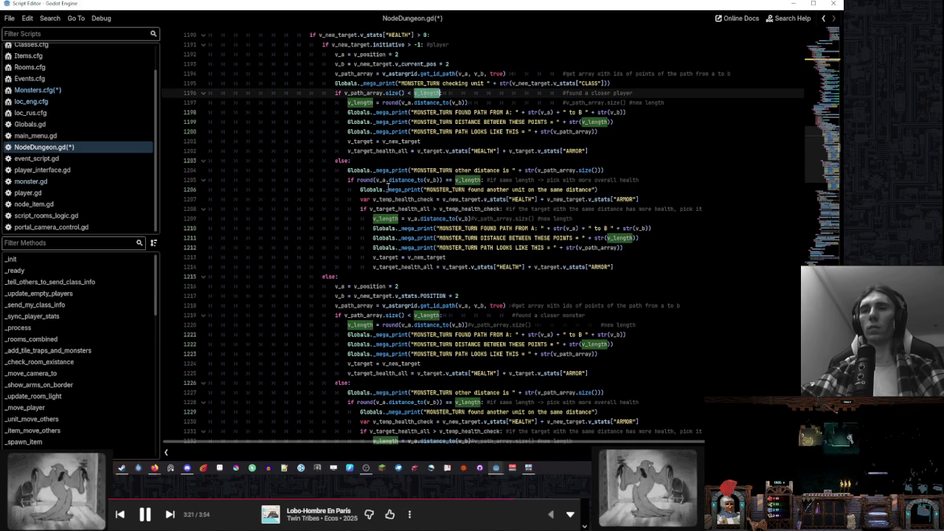
pyautogui.scroll(-7, 349, 296)
pyautogui.click(350, 296)
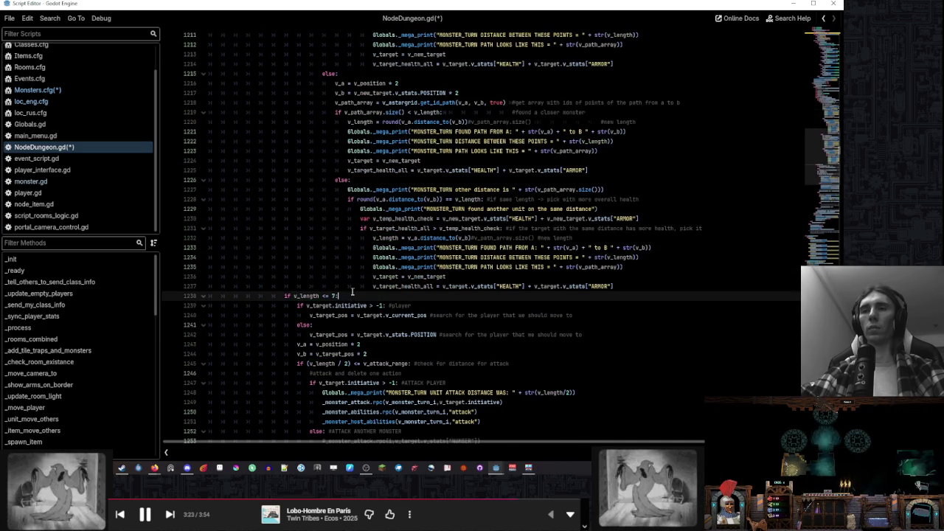
pyautogui.scroll(-9, 350, 296)
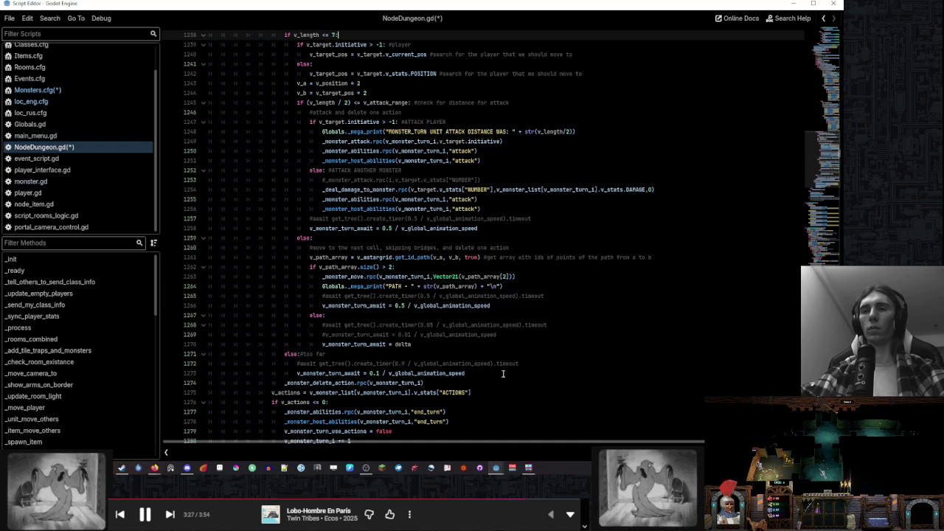
# Indent the 0.1 wait under a new 'if v_teleport_on_no_target == false:' condition
pyautogui.click(543, 367)
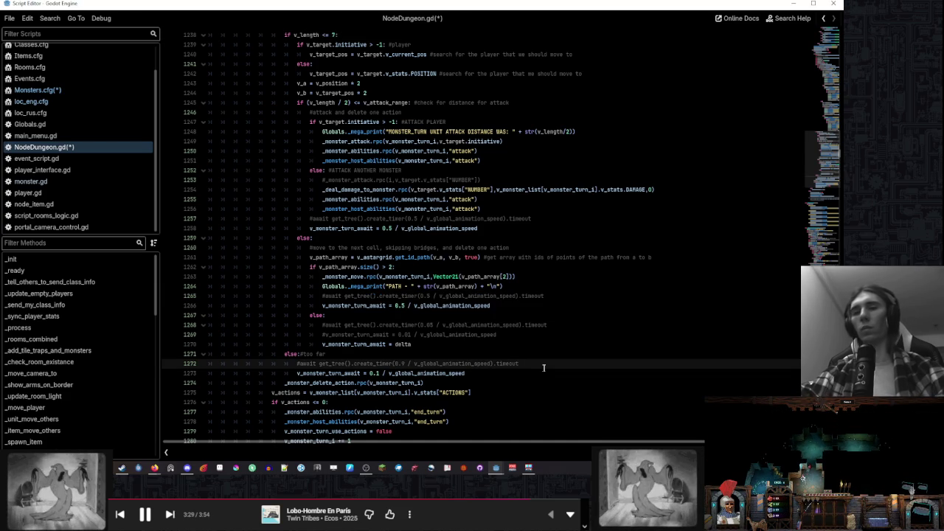
pyautogui.press('Return')
pyautogui.write('if ')
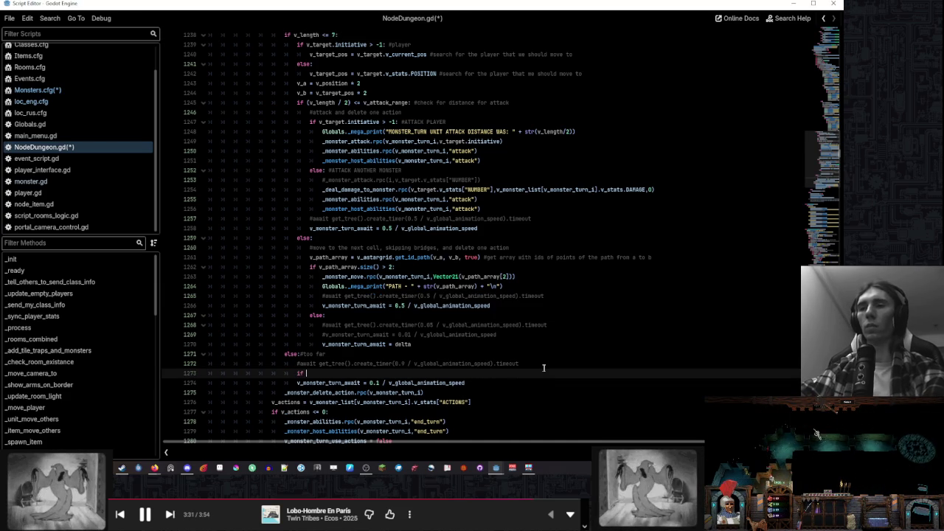
pyautogui.write('v_teleport_on_no_target = flase')
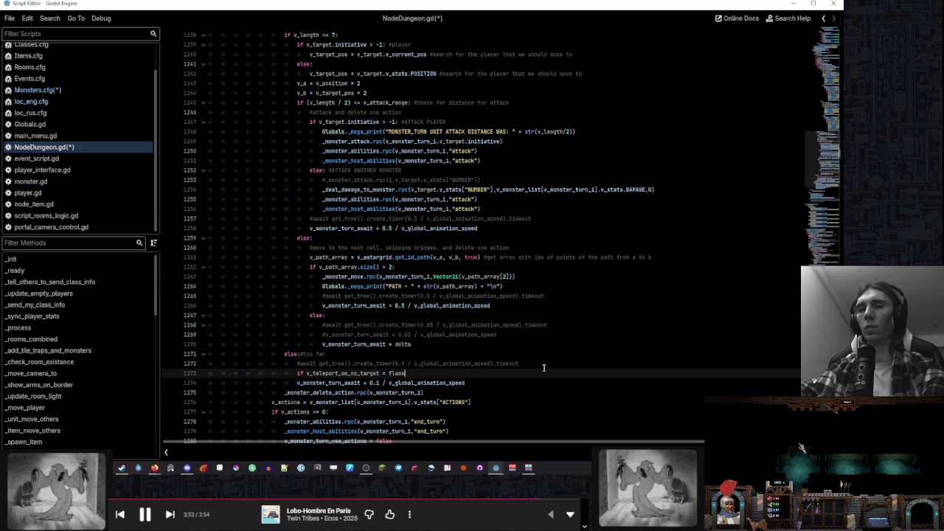
pyautogui.press('BackSpace')
pyautogui.press('BackSpace')
pyautogui.press('BackSpace')
pyautogui.press('BackSpace')
pyautogui.press('BackSpace')
pyautogui.press('BackSpace')
pyautogui.write('= f')
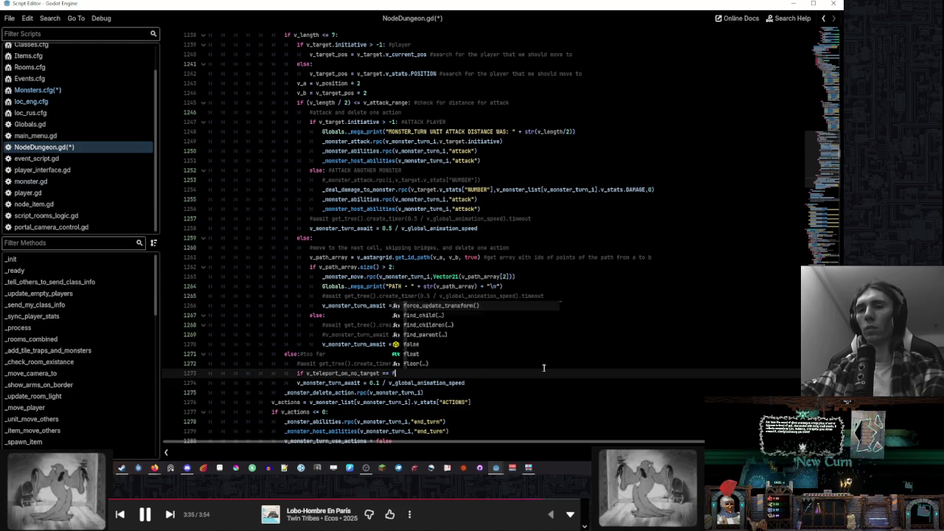
pyautogui.write('alse:')
pyautogui.press('Down')
pyautogui.press('Home')
pyautogui.press('Tab')
pyautogui.press('End')
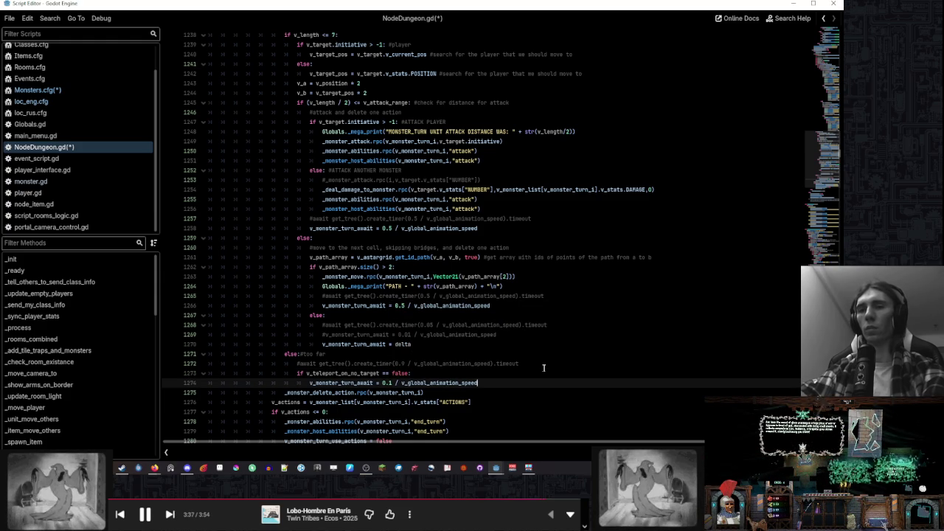
pyautogui.press('Return')
pyautogui.press('Return')
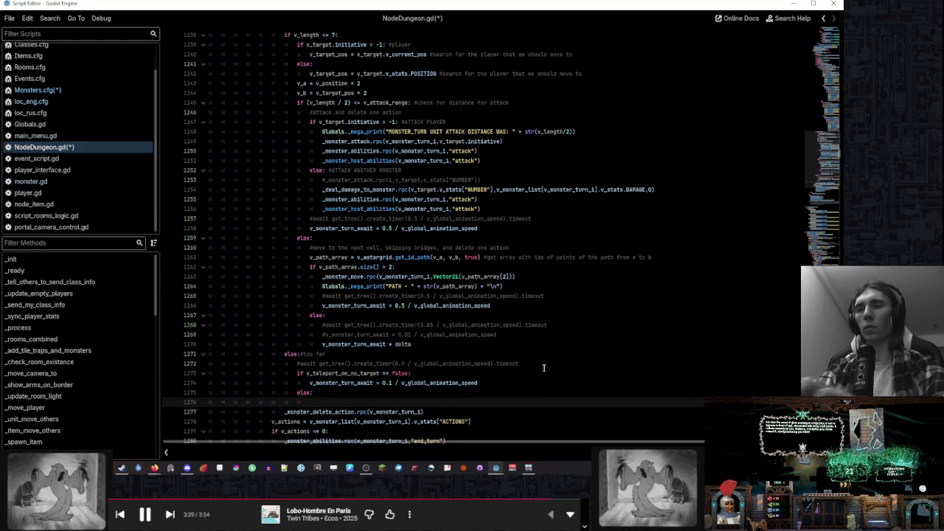
# Complete the else branch comment '#teleport to random room'
pyautogui.click(480, 391)
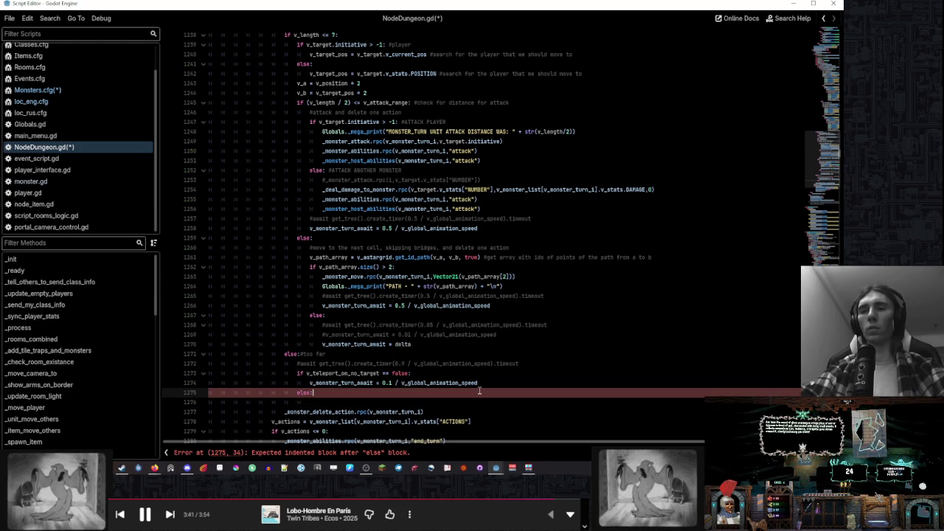
pyautogui.write('#teleport to')
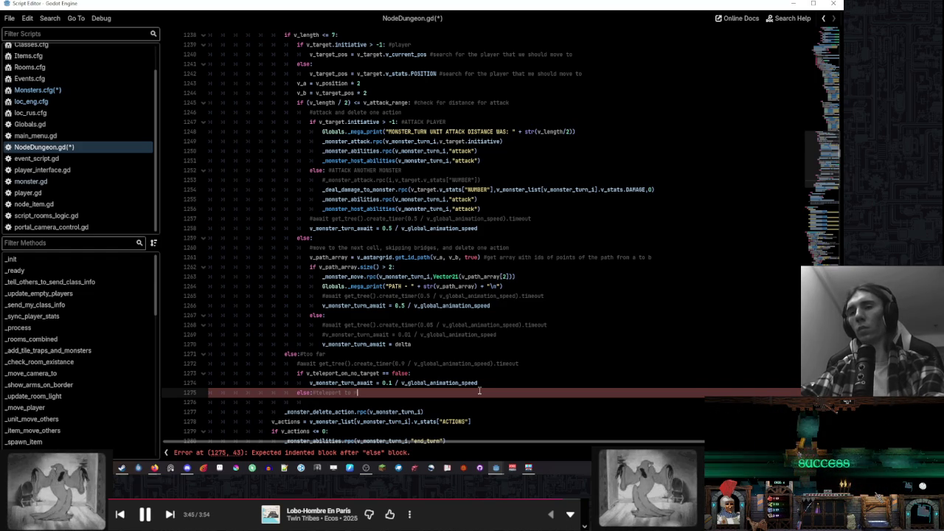
pyautogui.write(' room')
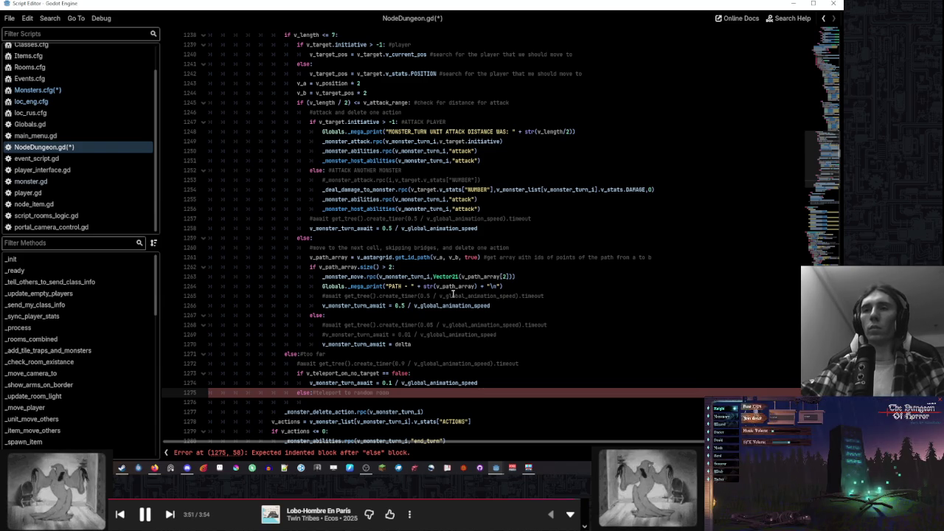
pyautogui.scroll(-3, 454, 294)
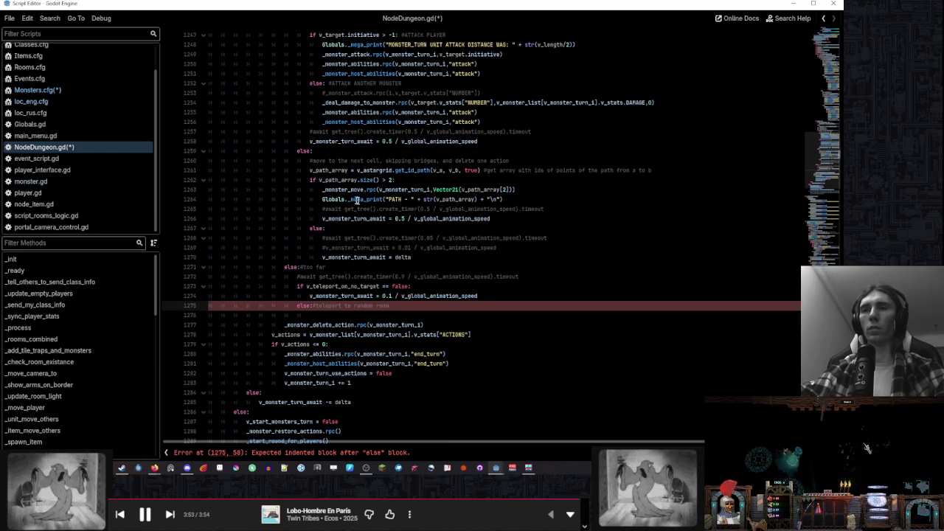
# Copy the _monster_move.rpc(v_monster_turn_1, Vector2i(v_path_array[2])) line into the else branch
pyautogui.click(529, 186)
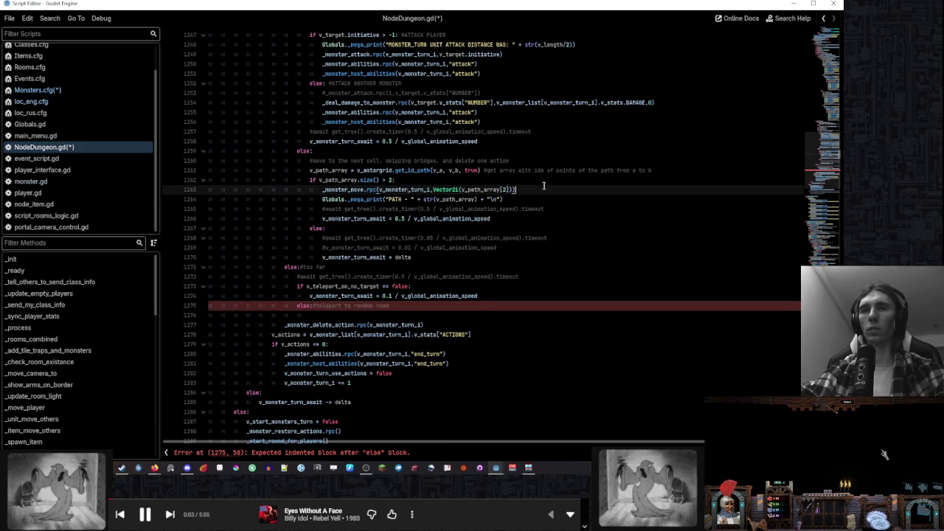
pyautogui.moveTo(539, 188); pyautogui.dragTo(538, 184)
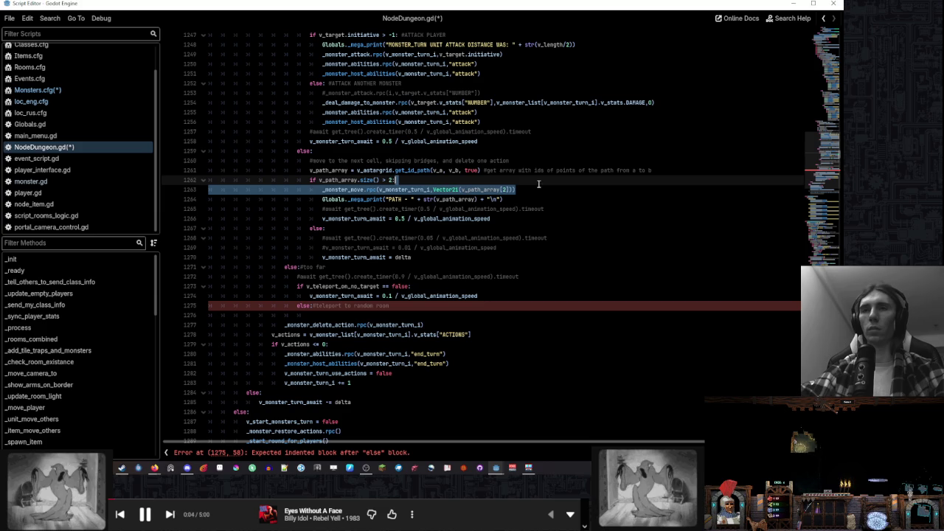
pyautogui.hotkey('ctrl', 'c')
pyautogui.click(451, 311)
pyautogui.hotkey('ctrl', 'v')
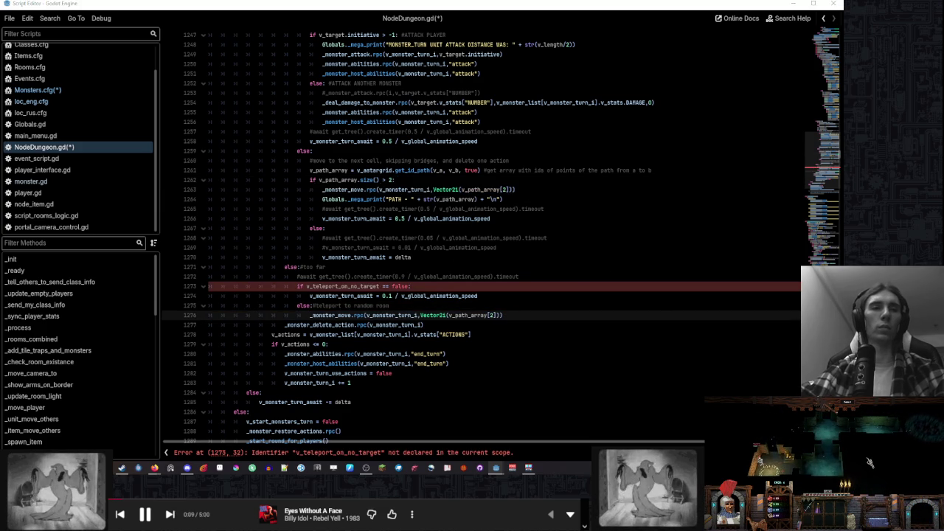
# Skip the music track and go to the line with the undeclared-variable error
pyautogui.click(170, 515)
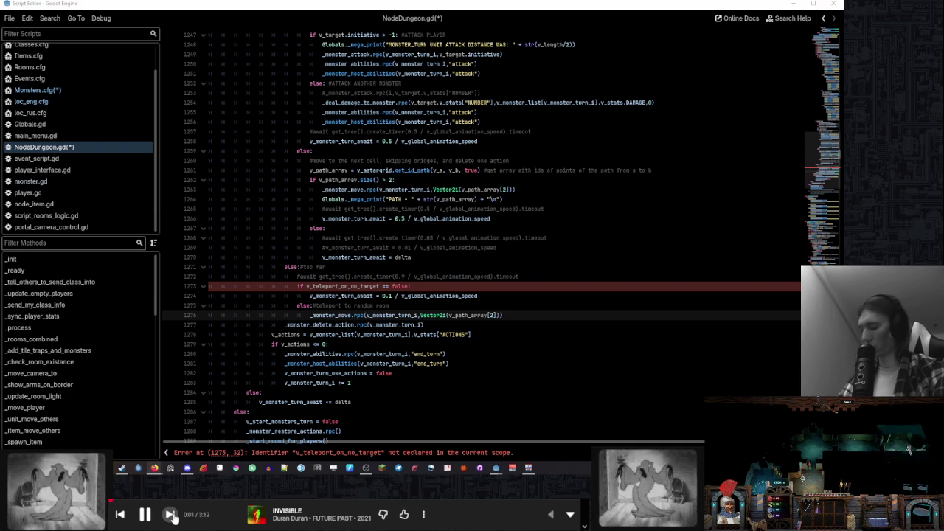
pyautogui.click(170, 515)
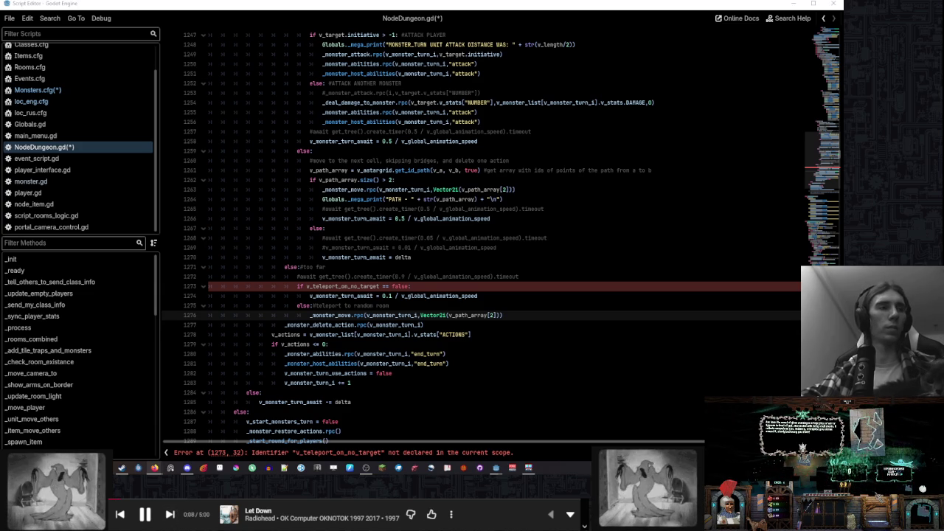
pyautogui.click(480, 287)
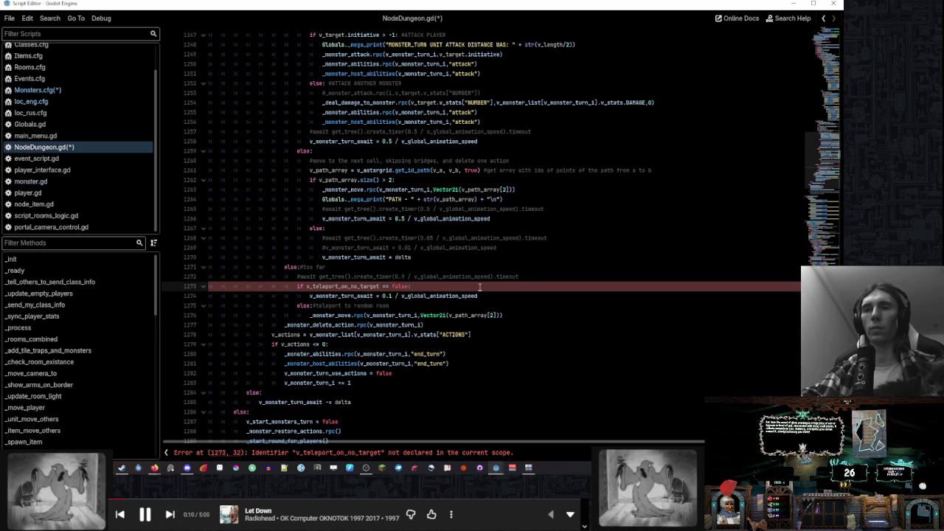
# Move the 'var v_teleport_on_no_target = false' declaration out of the inner block to after var v_b
pyautogui.doubleClick(352, 287)
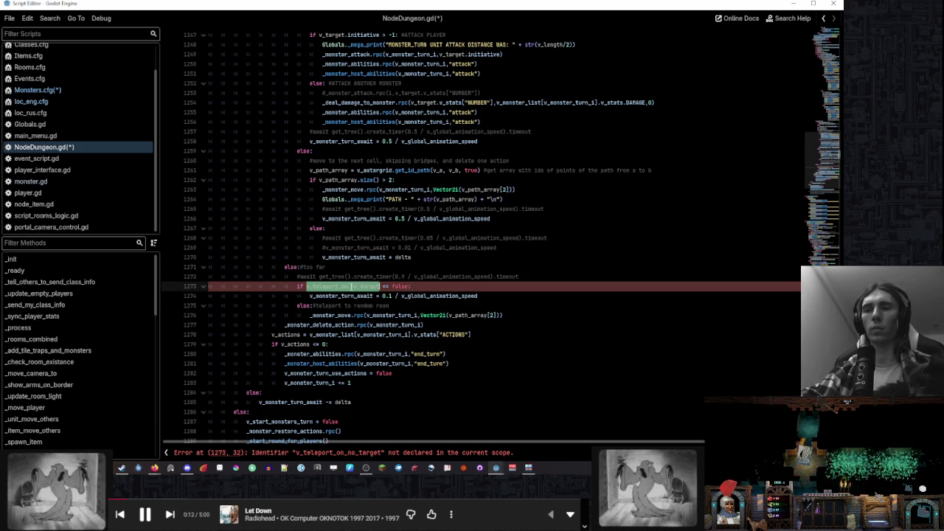
pyautogui.scroll(-2, 451, 440)
pyautogui.scroll(20, 355, 252)
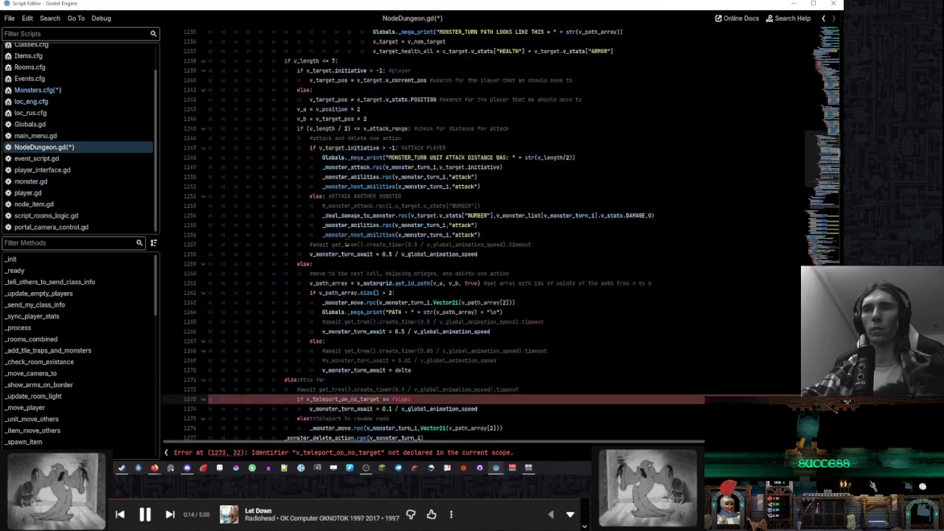
pyautogui.scroll(9, 347, 248)
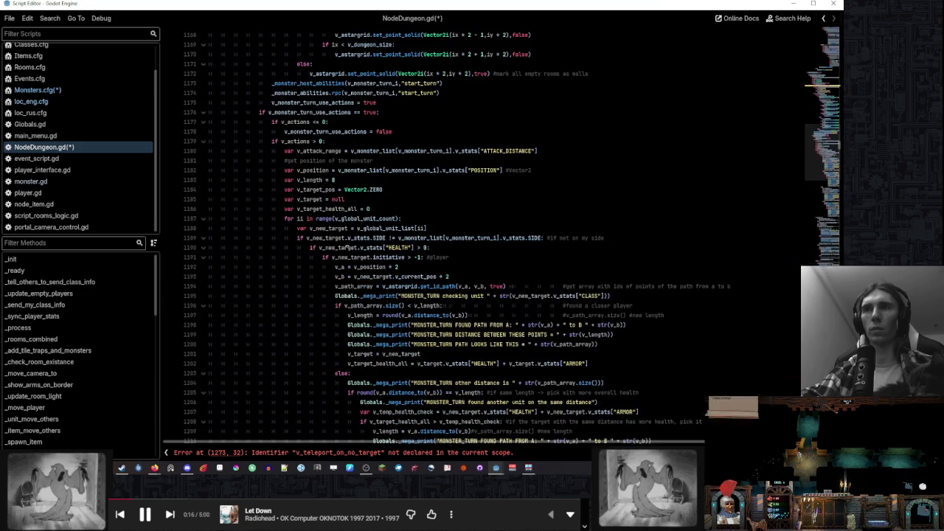
pyautogui.scroll(7, 344, 249)
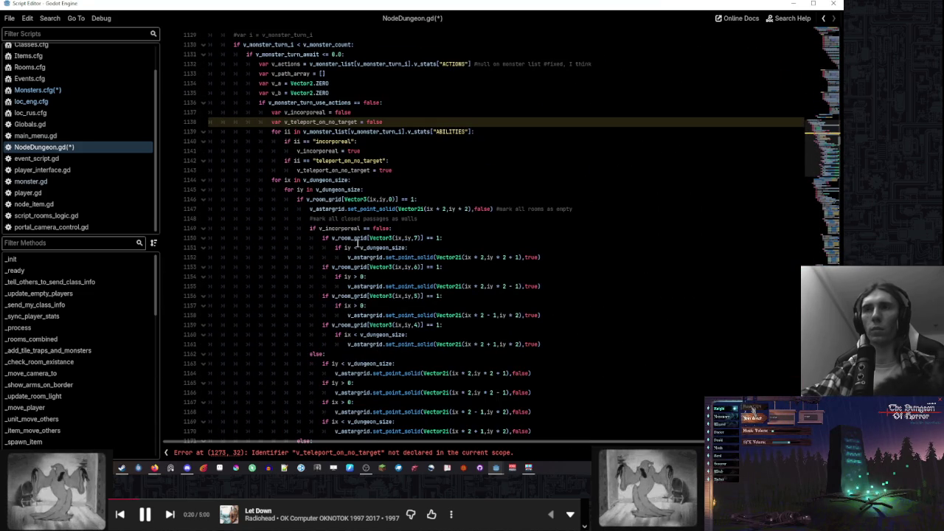
pyautogui.scroll(1, 372, 124)
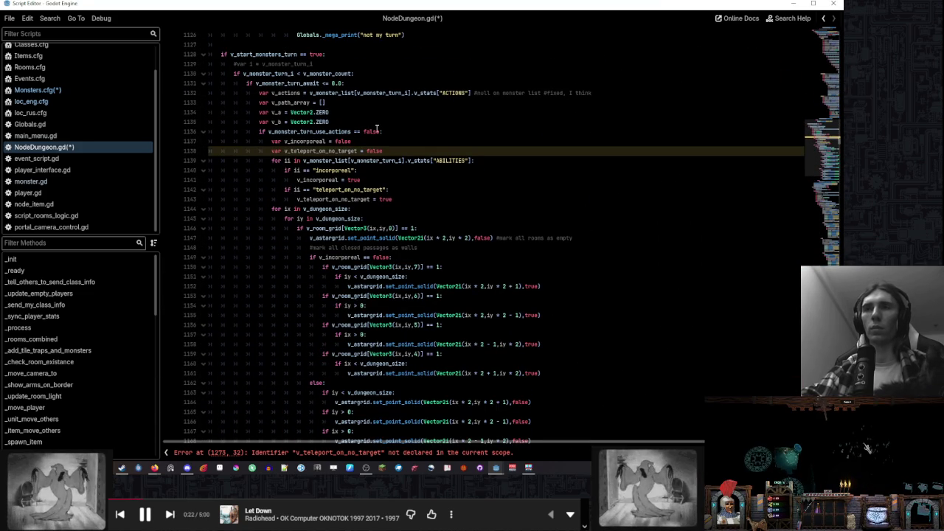
pyautogui.moveTo(396, 142); pyautogui.dragTo(384, 151)
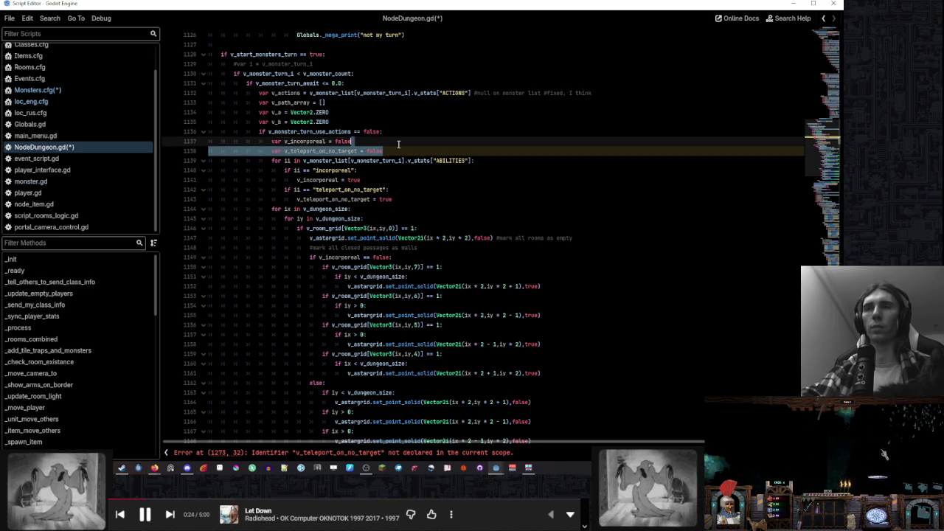
pyautogui.press('BackSpace')
pyautogui.click(381, 122)
pyautogui.hotkey('ctrl', 'v')
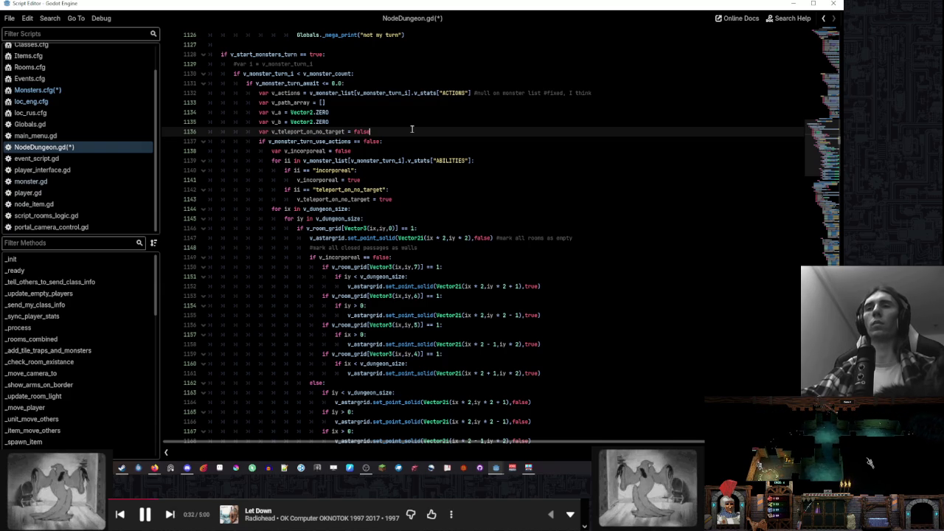
# Highlight where v_teleport_on_no_target is set and where v_monster_turn_use_actions is used
pyautogui.doubleClick(352, 199)
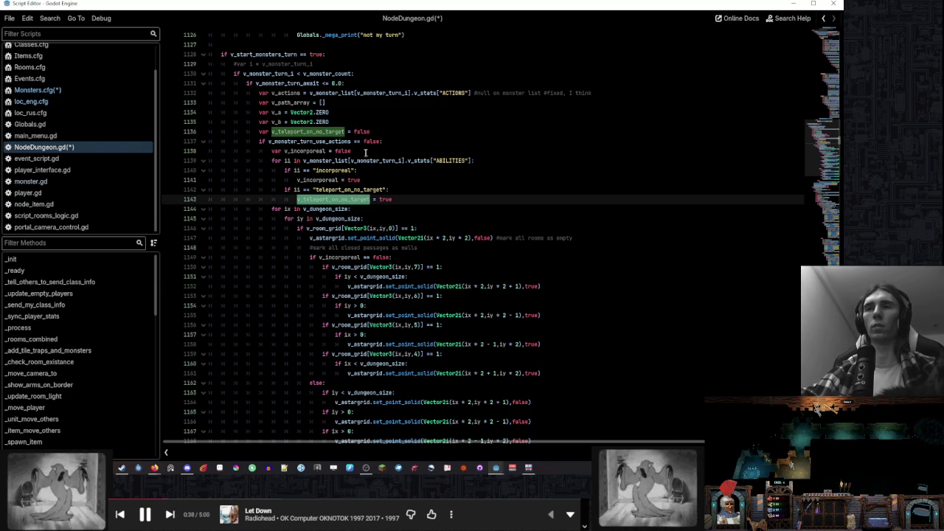
pyautogui.doubleClick(339, 141)
pyautogui.scroll(6, 391, 162)
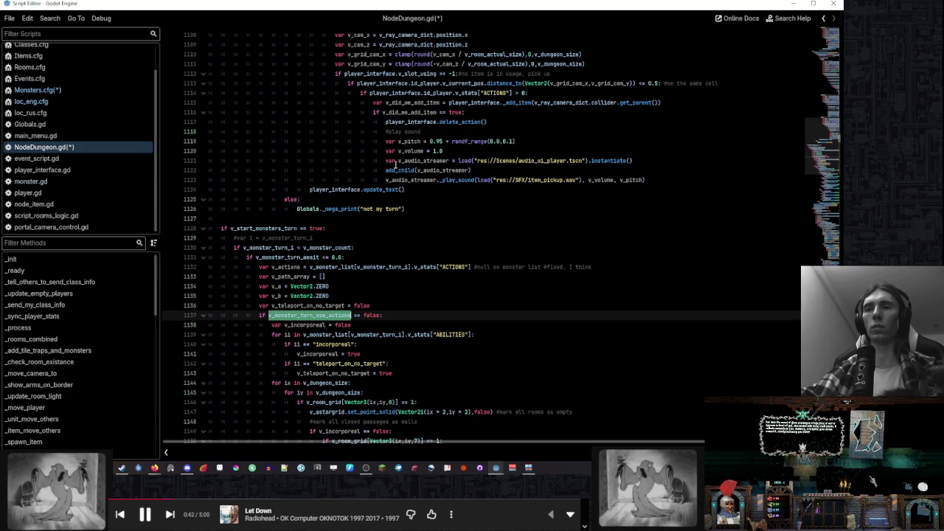
pyautogui.scroll(7, 396, 164)
pyautogui.scroll(-10, 396, 164)
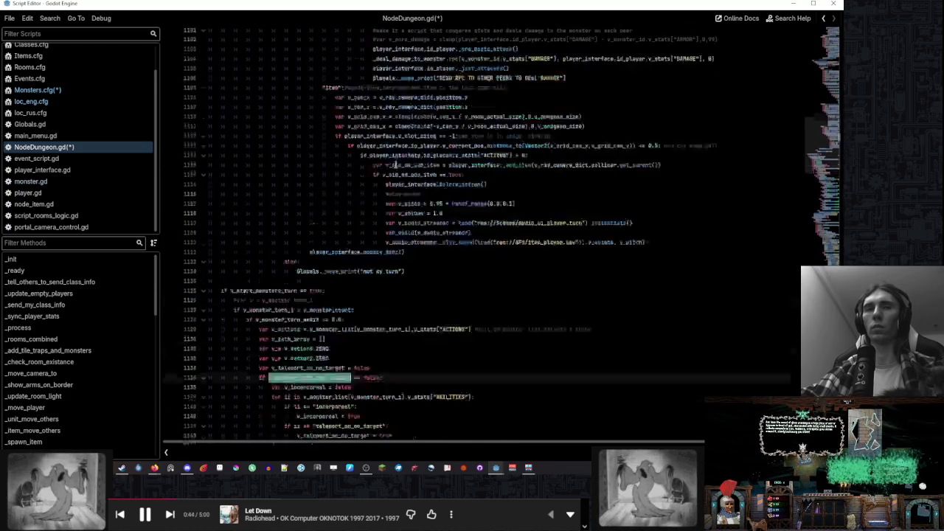
pyautogui.scroll(-10, 395, 164)
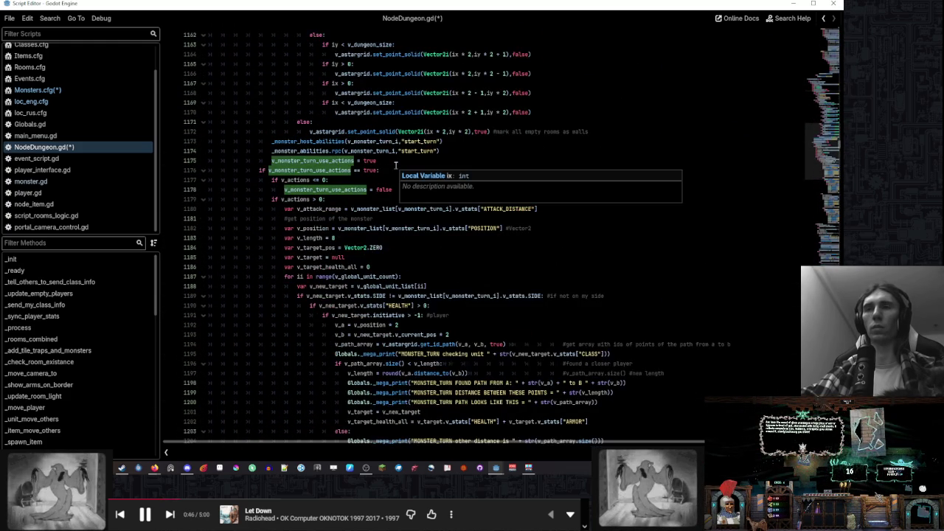
pyautogui.scroll(-10, 396, 163)
pyautogui.scroll(-15, 395, 164)
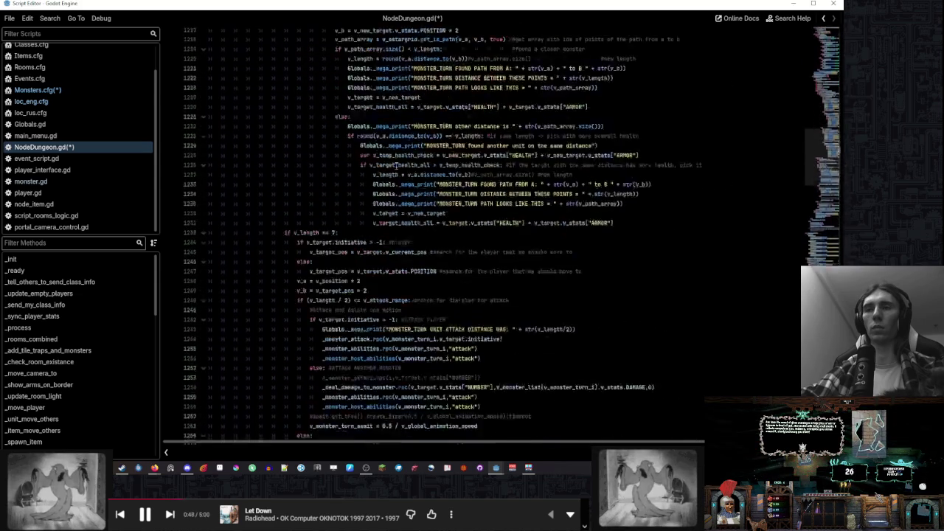
pyautogui.scroll(-12, 396, 165)
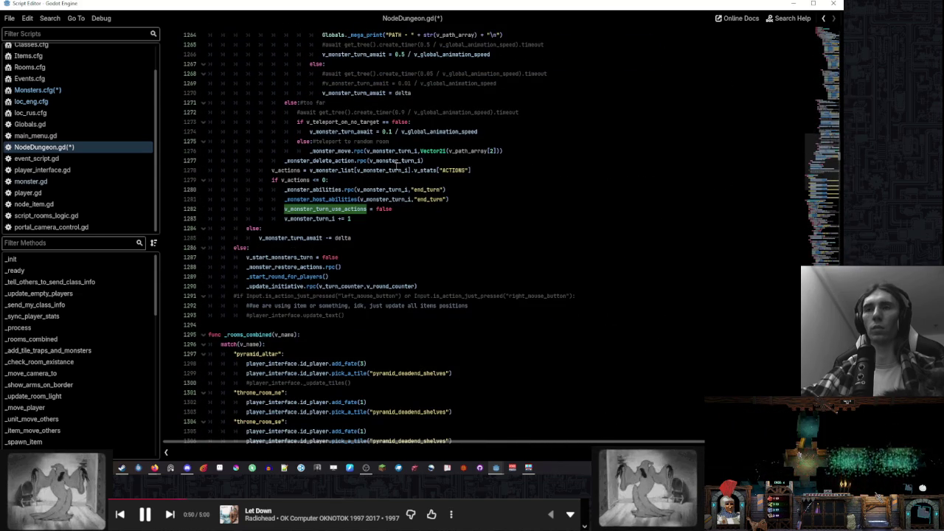
pyautogui.scroll(5, 396, 167)
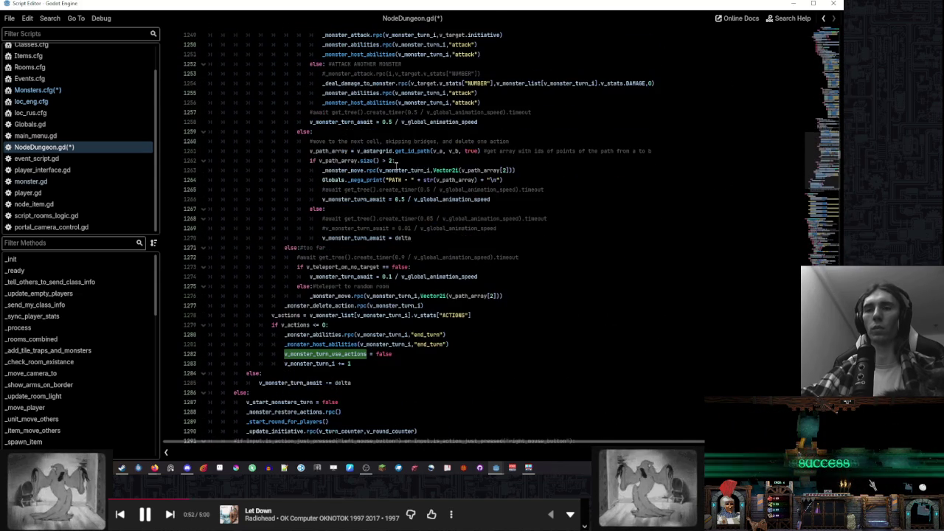
pyautogui.scroll(-4, 396, 165)
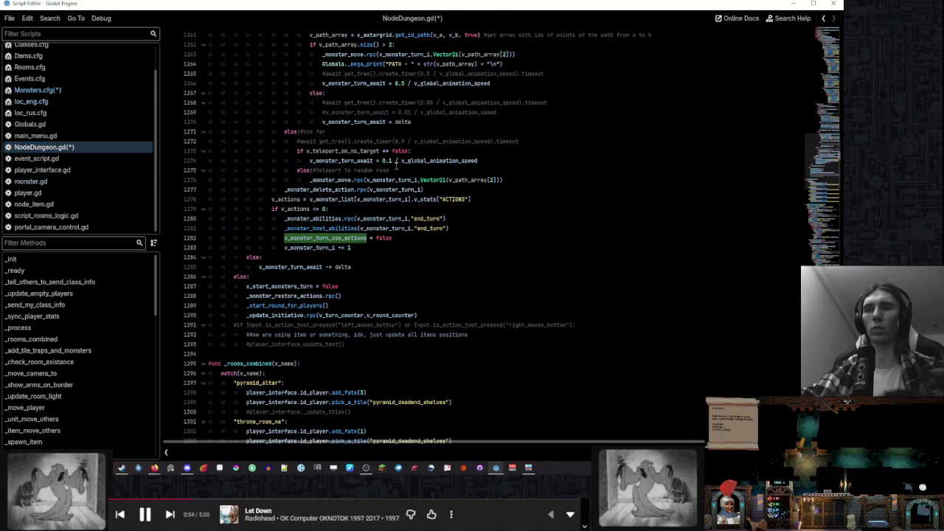
pyautogui.scroll(20, 396, 165)
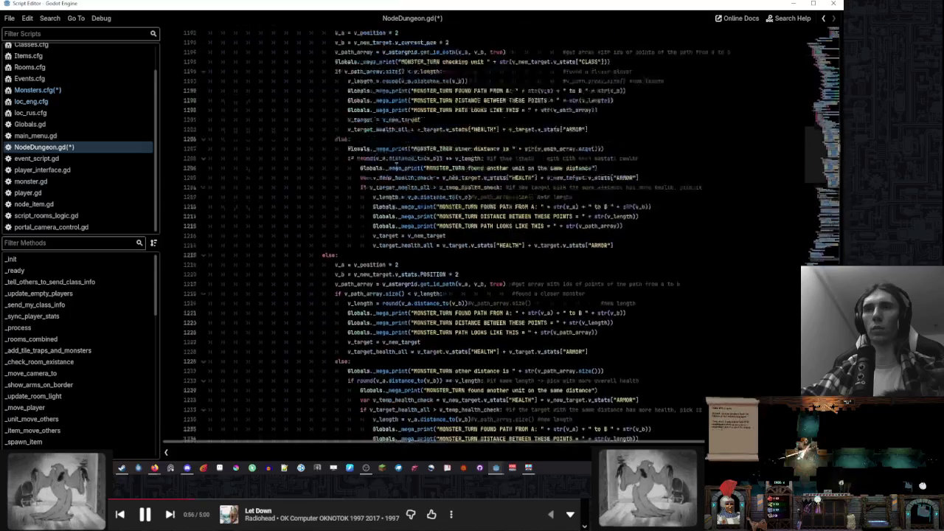
pyautogui.scroll(5, 397, 165)
pyautogui.scroll(8, 396, 165)
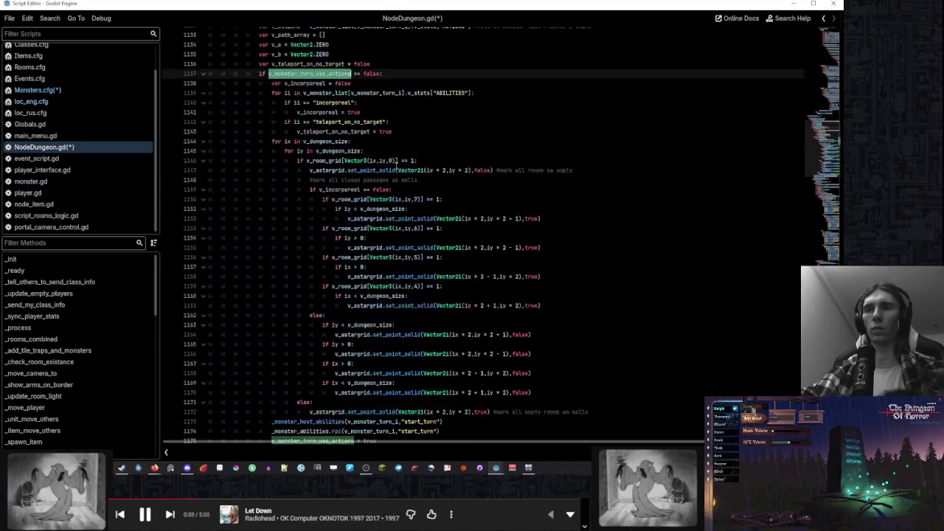
pyautogui.scroll(-3, 396, 166)
pyautogui.scroll(3, 396, 165)
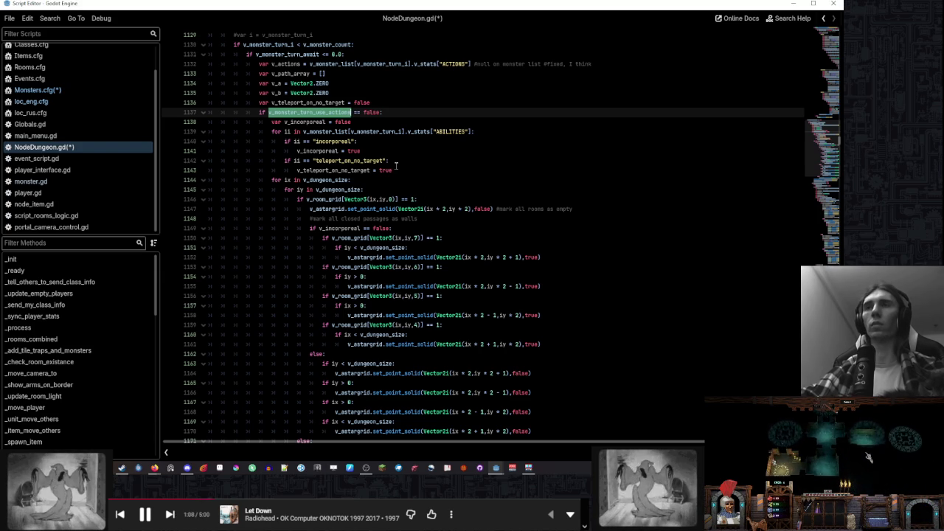
pyautogui.scroll(-8, 396, 166)
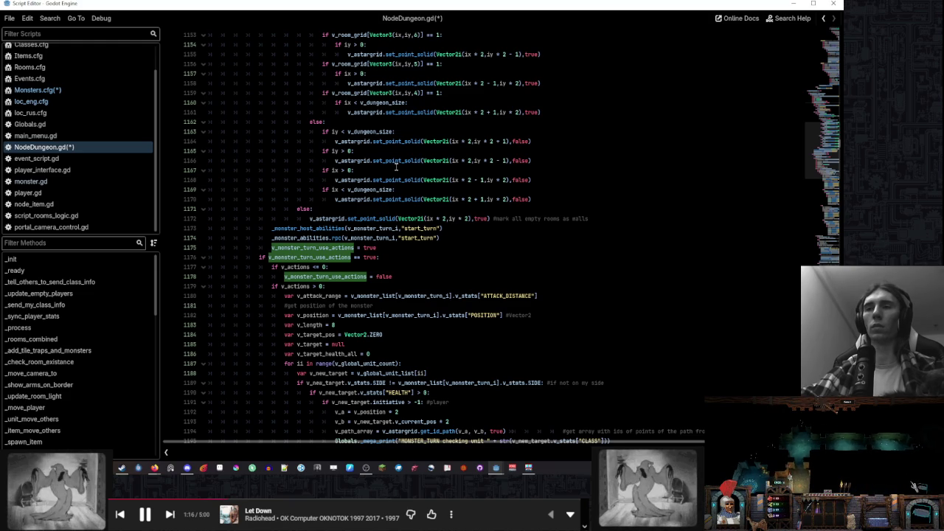
pyautogui.scroll(2, 396, 167)
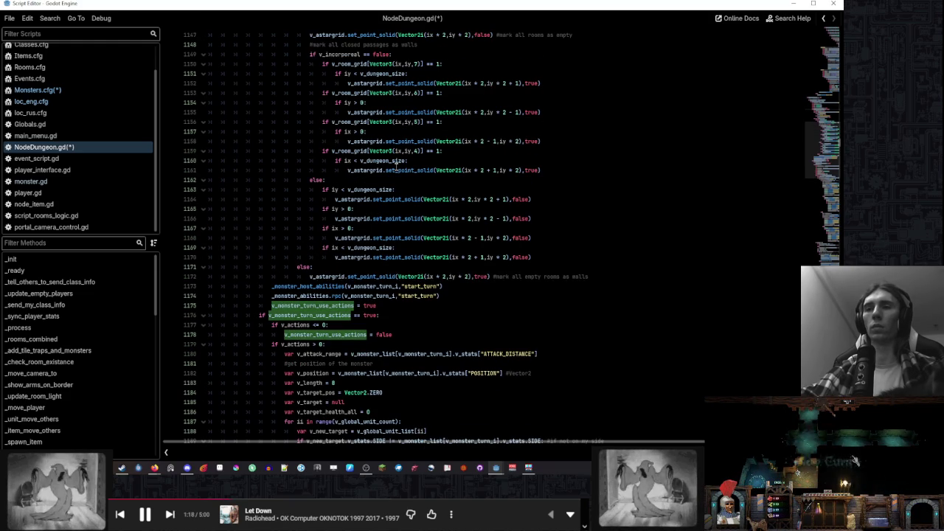
pyautogui.scroll(7, 396, 166)
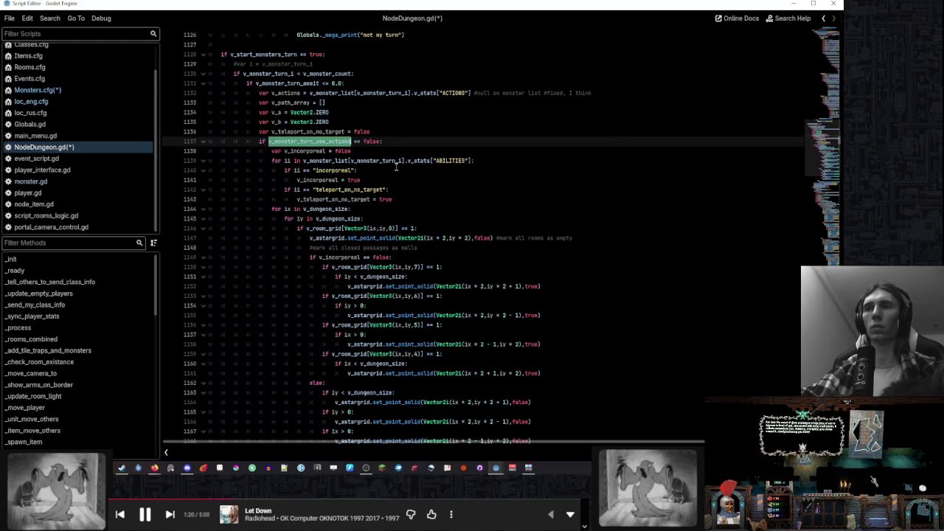
pyautogui.scroll(-6, 396, 166)
pyautogui.scroll(5, 396, 167)
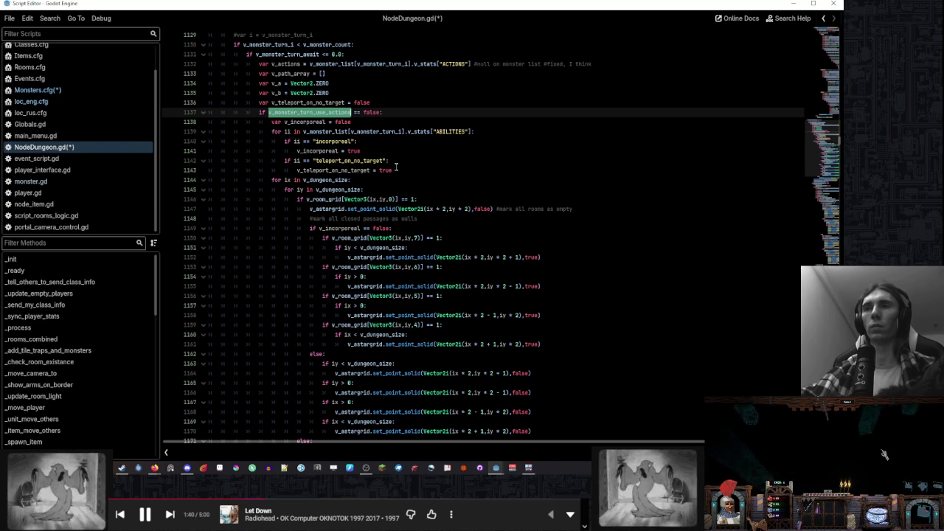
pyautogui.scroll(-5, 396, 168)
pyautogui.scroll(-1, 396, 167)
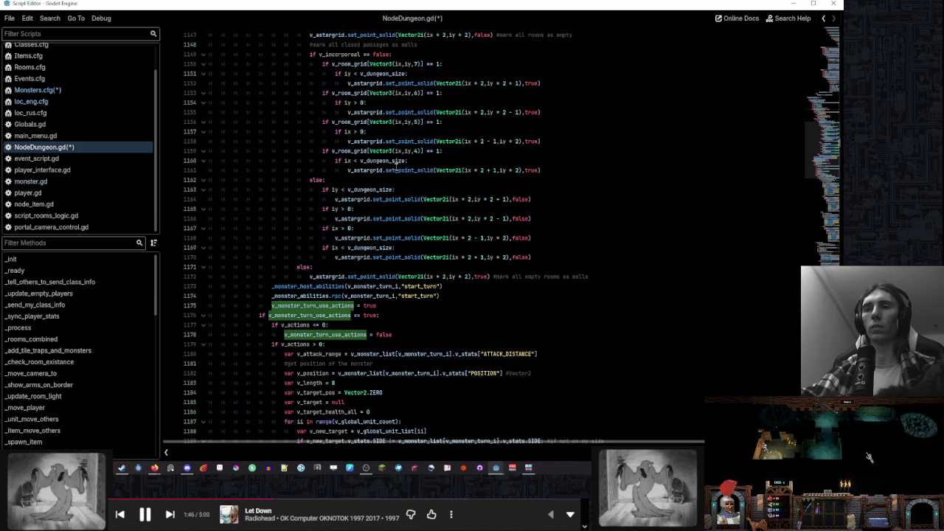
pyautogui.scroll(-20, 397, 166)
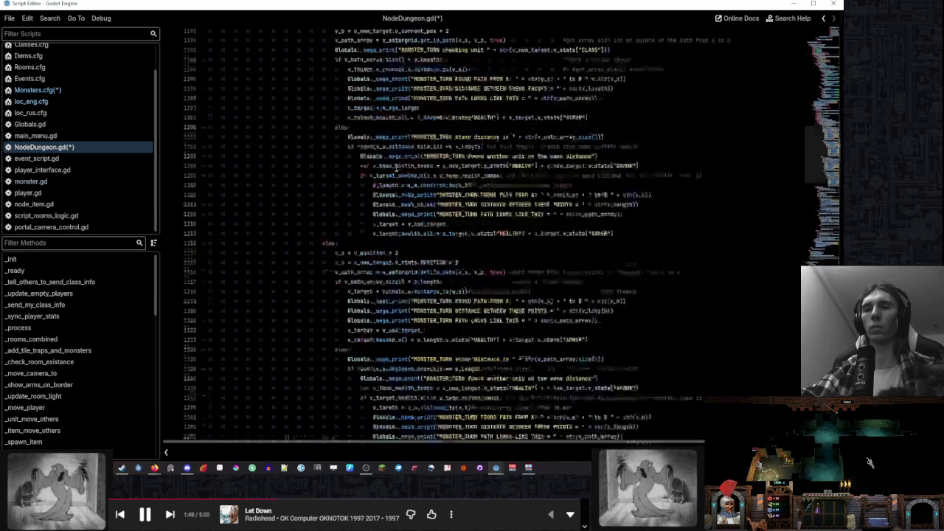
pyautogui.scroll(-18, 397, 168)
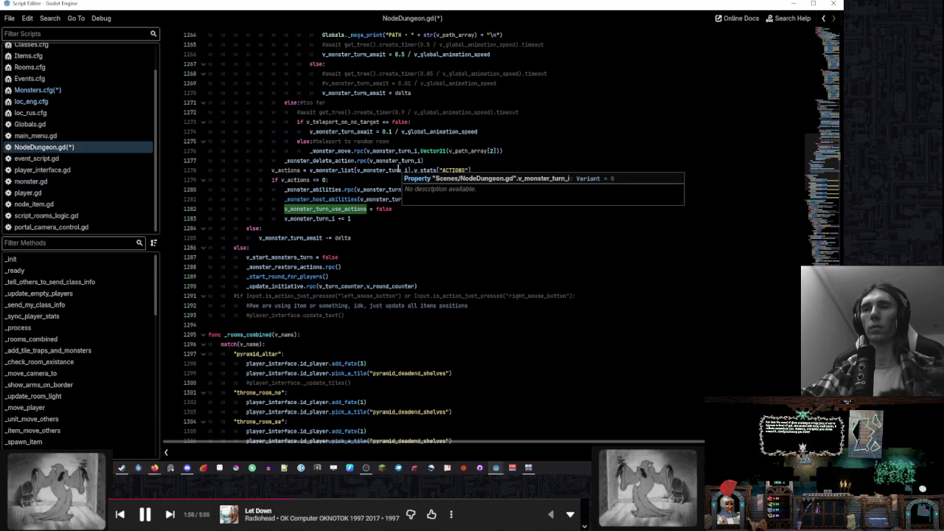
pyautogui.scroll(3, 400, 169)
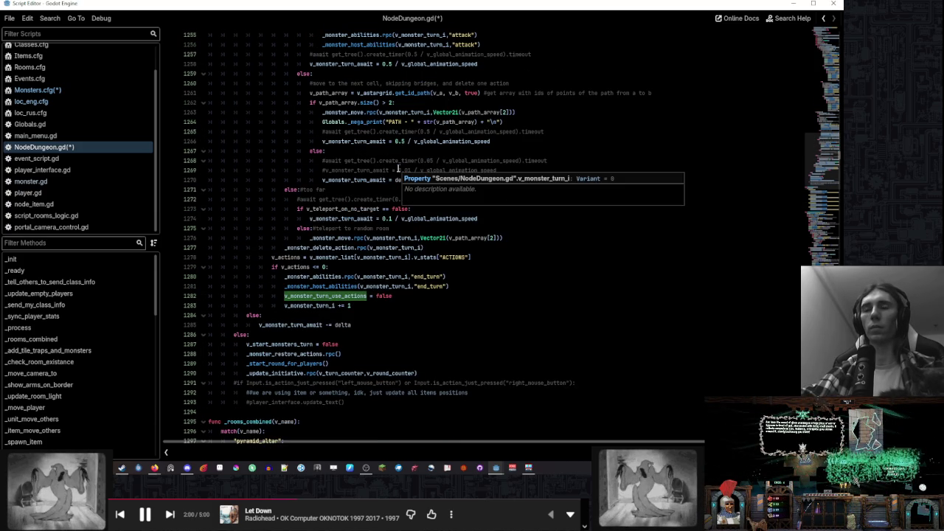
pyautogui.scroll(1, 398, 169)
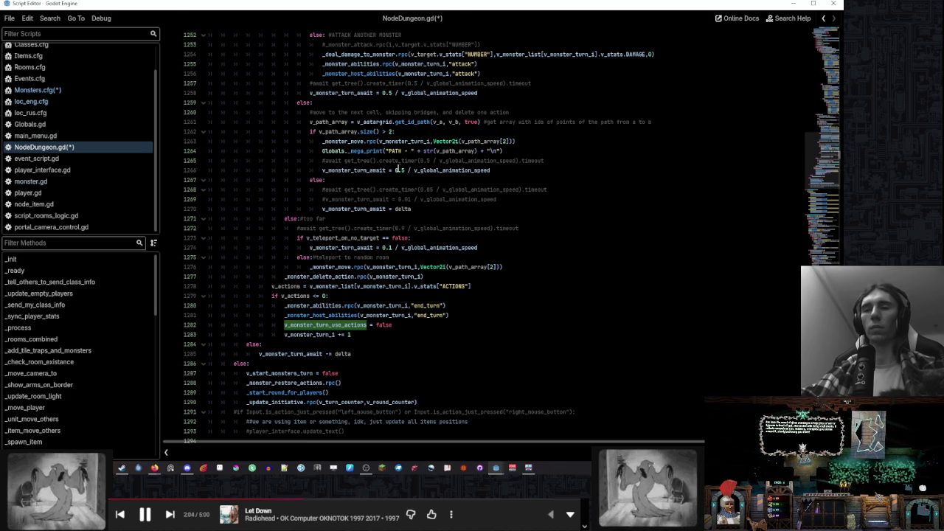
pyautogui.click(452, 307)
pyautogui.click(401, 295)
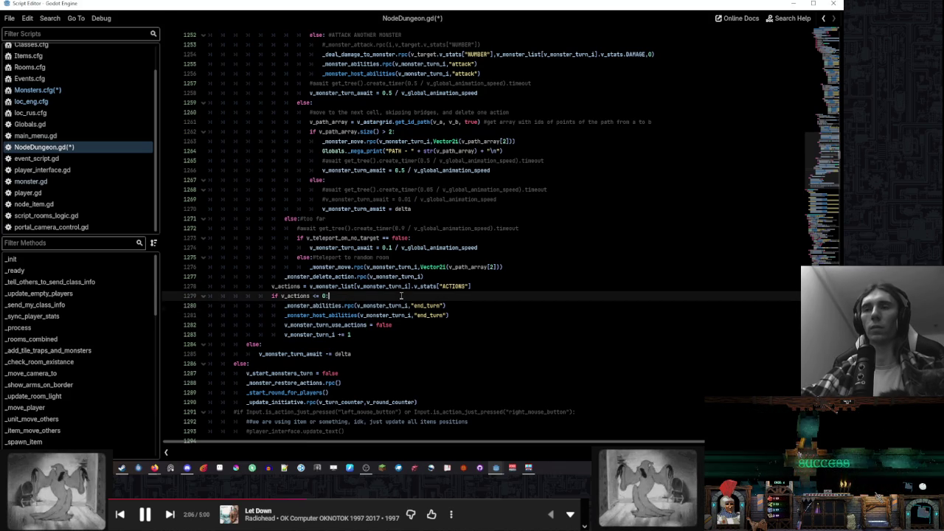
pyautogui.click(333, 325)
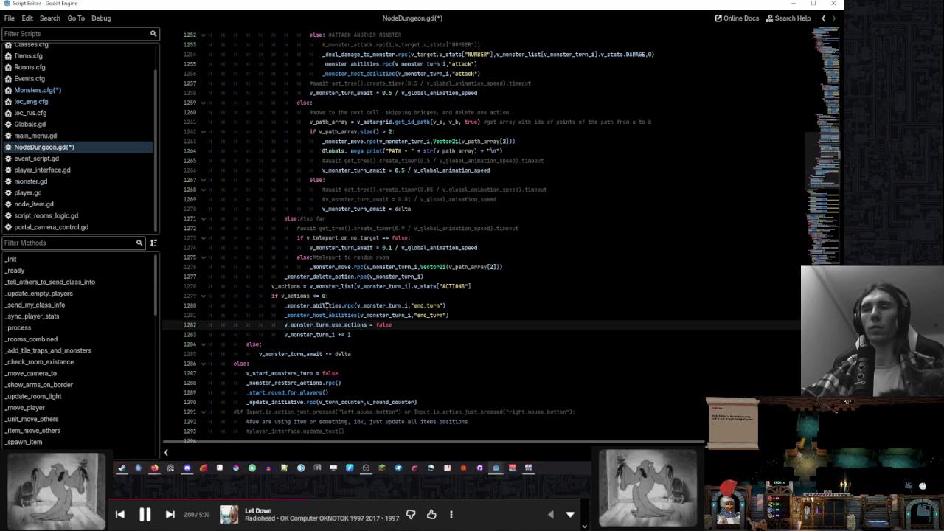
pyautogui.scroll(14, 326, 305)
pyautogui.scroll(18, 326, 304)
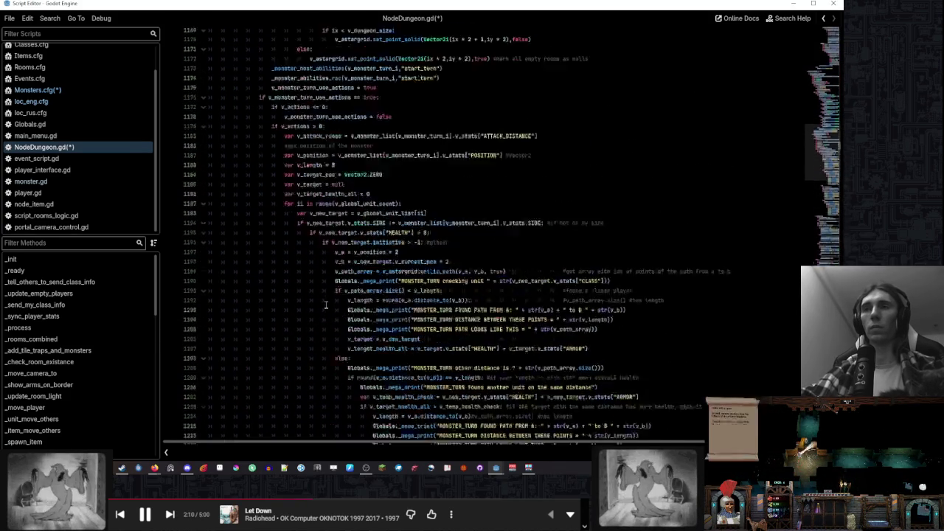
pyautogui.scroll(13, 326, 305)
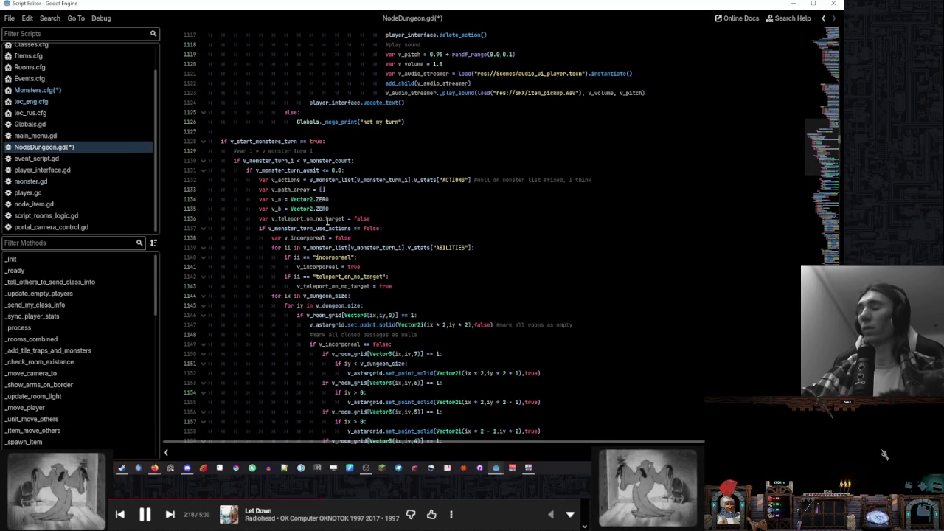
pyautogui.scroll(1, 327, 220)
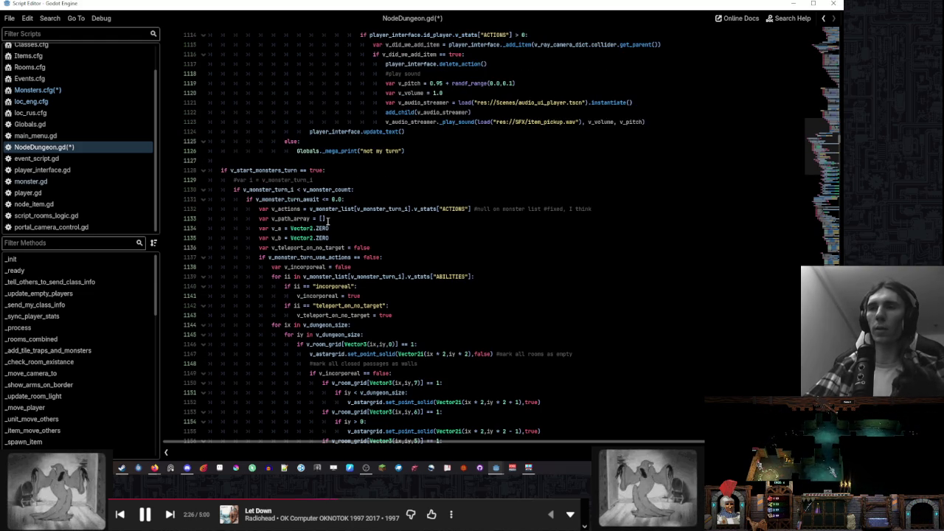
# Shift the v_teleport_on_no_target declaration down two lines and cut it out
pyautogui.click(380, 247)
pyautogui.click(360, 228)
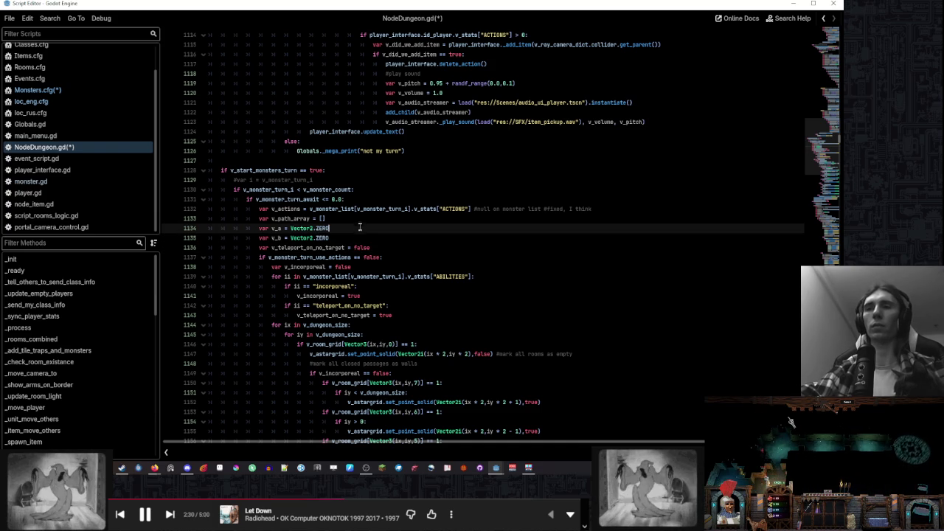
pyautogui.click(356, 237)
pyautogui.click(383, 248)
pyautogui.click(384, 255)
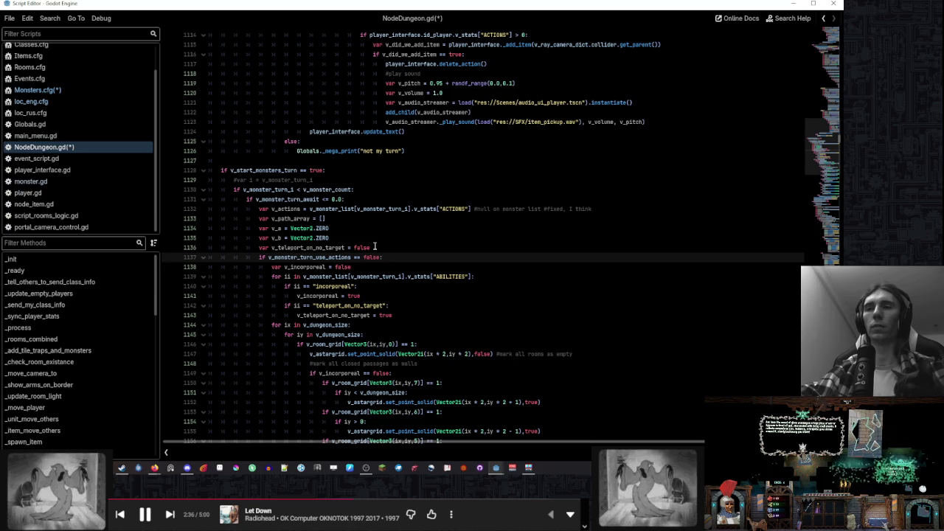
pyautogui.scroll(-2, 375, 247)
pyautogui.doubleClick(329, 190)
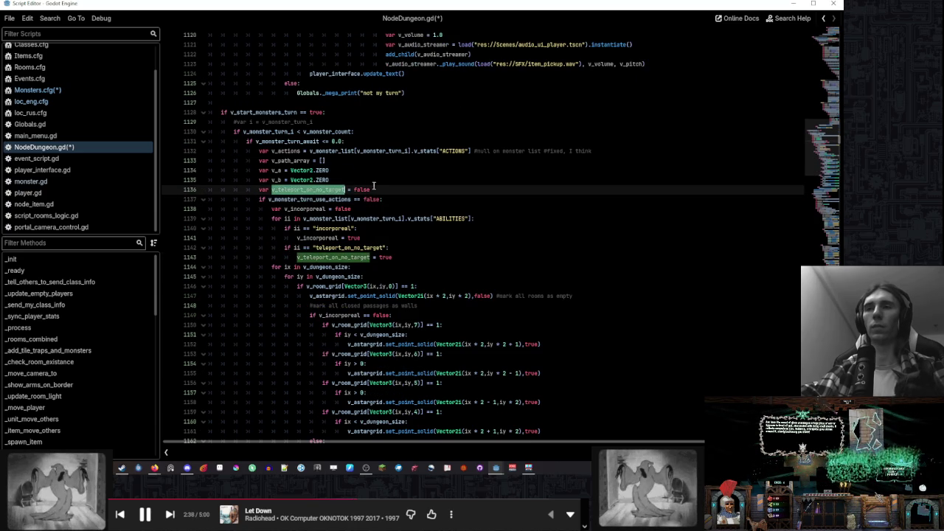
pyautogui.hotkey('alt', 'Down')
pyautogui.hotkey('alt', 'Down')
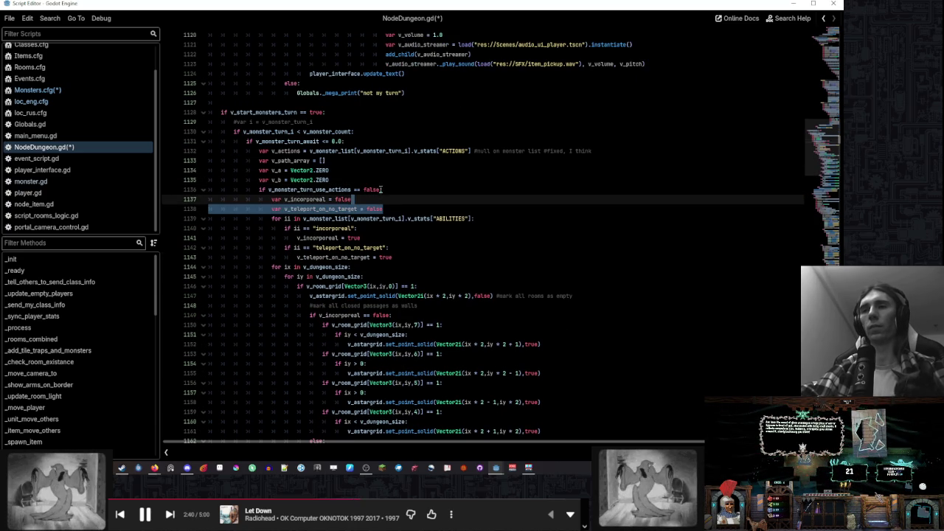
pyautogui.click(386, 204)
pyautogui.moveTo(392, 210); pyautogui.dragTo(392, 203)
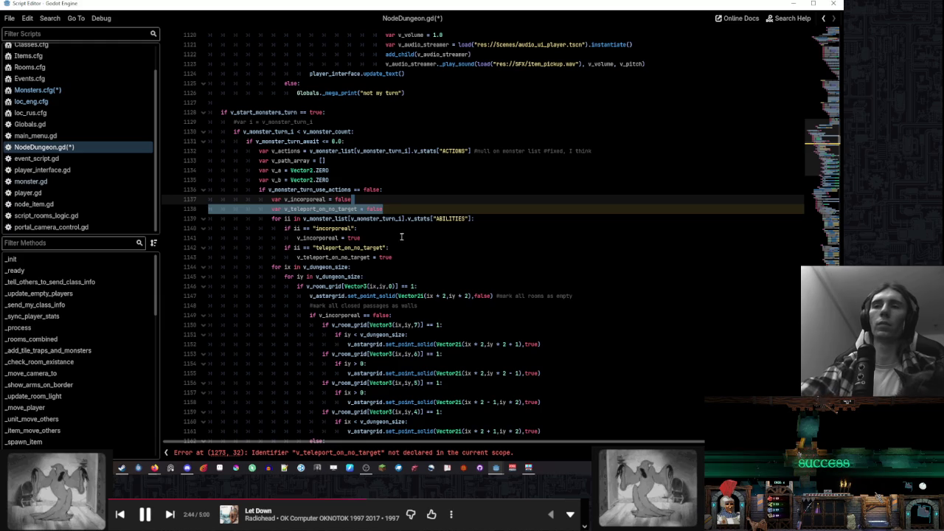
pyautogui.hotkey('ctrl', 'x')
# Delete the teleport_on_no_target ability check and its assignment lines
pyautogui.click(398, 237)
pyautogui.moveTo(398, 238); pyautogui.dragTo(386, 228)
pyautogui.press('BackSpace')
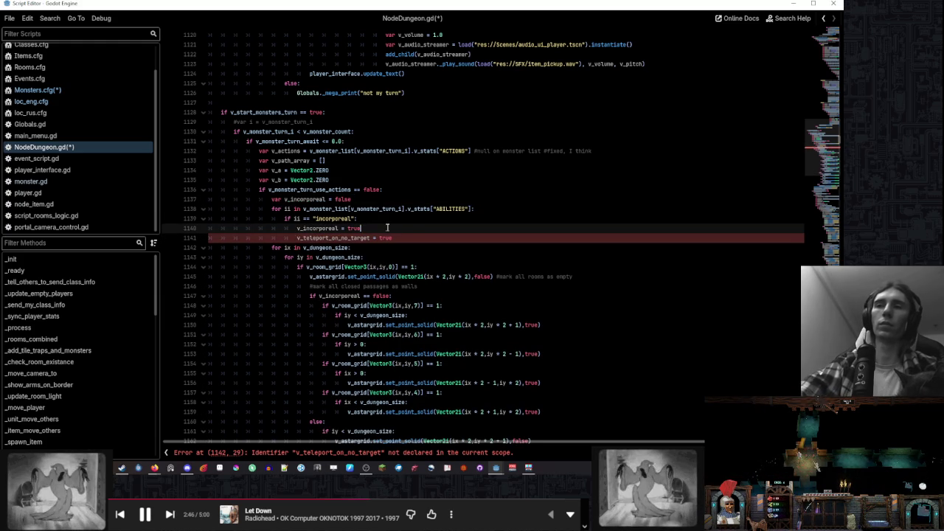
pyautogui.hotkey('ctrl', 'z')
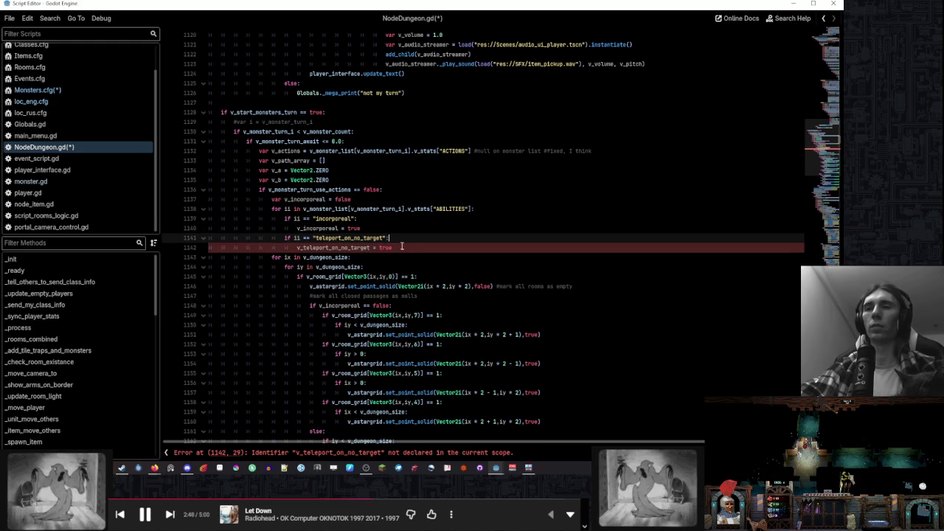
pyautogui.press('BackSpace')
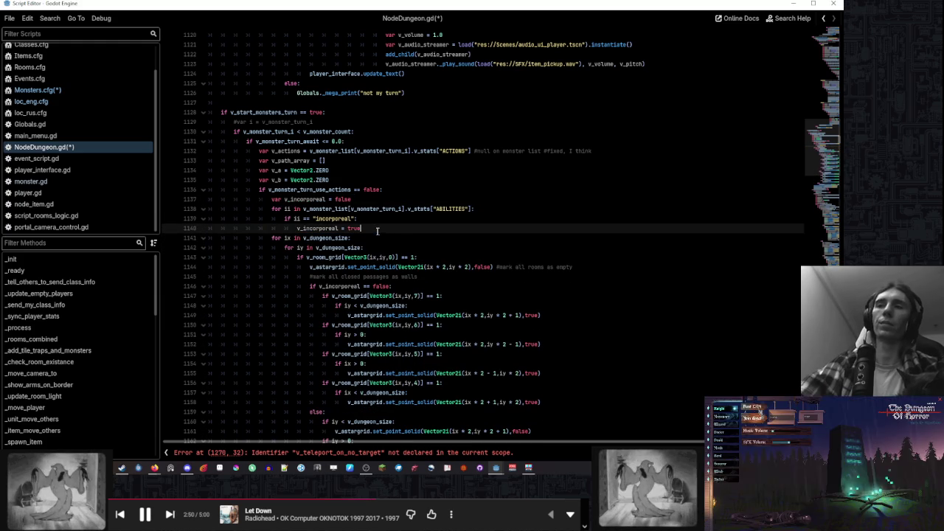
pyautogui.hotkey('shift', 'Up')
pyautogui.hotkey('shift', 'Up')
pyautogui.hotkey('shift', 'Up')
pyautogui.click(387, 217)
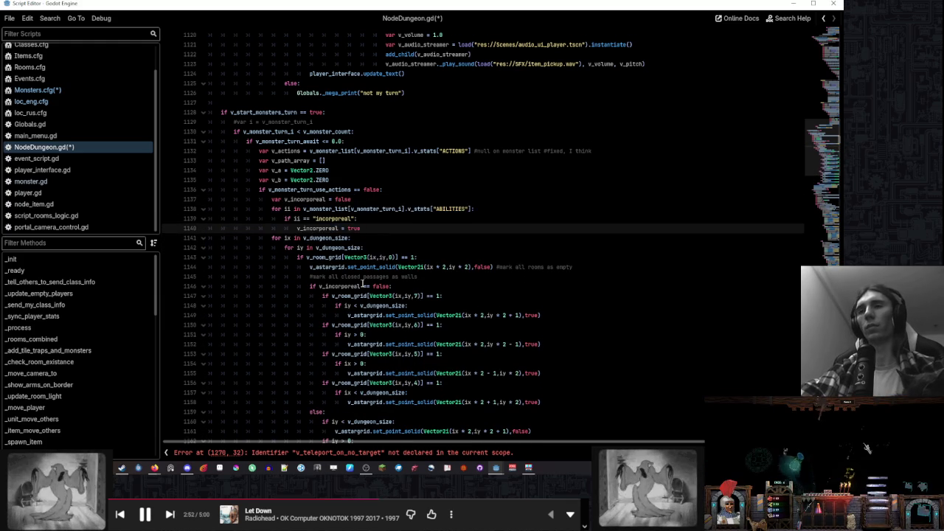
# Paste the three-line ABILITIES loop above line 1270, indent it, and add a blank line before it
pyautogui.scroll(-8, 362, 284)
pyautogui.scroll(-12, 361, 284)
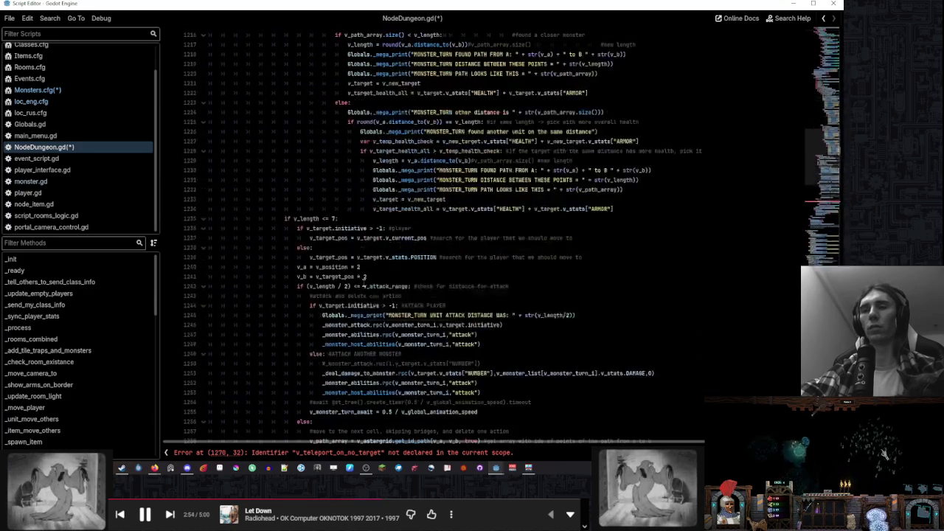
pyautogui.scroll(-2, 363, 279)
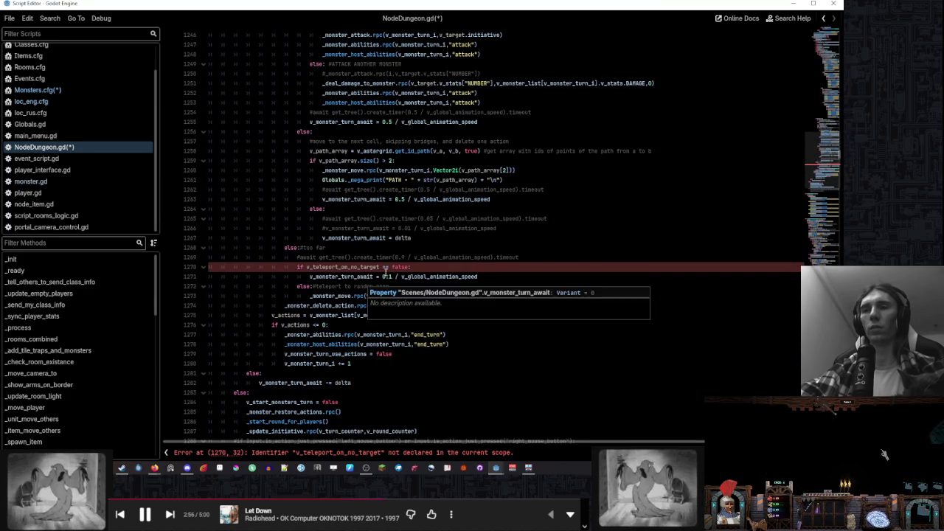
pyautogui.hotkey('ctrl', 'v')
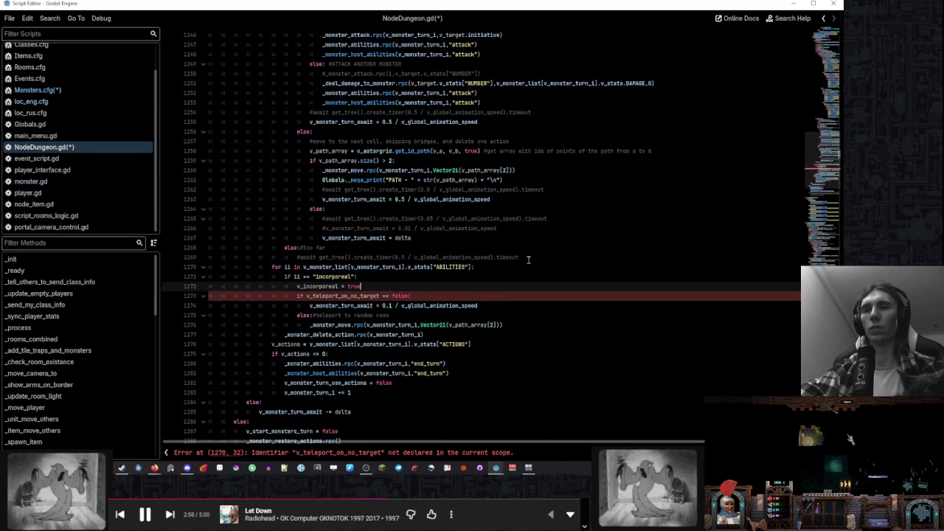
pyautogui.moveTo(323, 268); pyautogui.dragTo(361, 287)
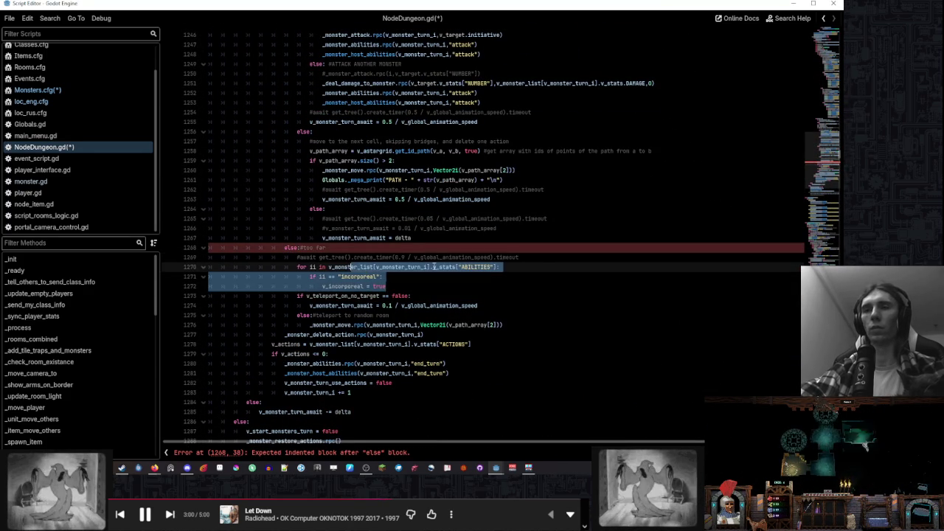
pyautogui.press('Tab')
pyautogui.press('Tab')
pyautogui.click(544, 257)
pyautogui.press('Return')
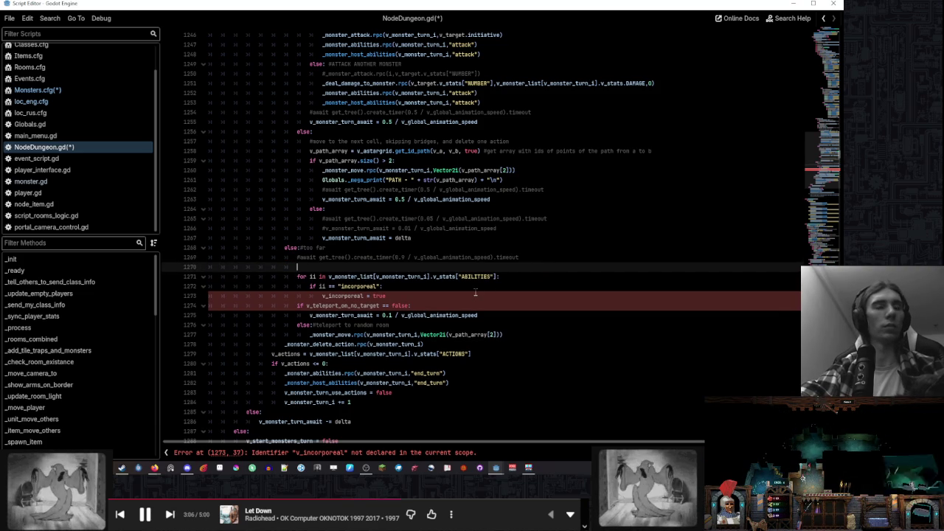
pyautogui.click(462, 295)
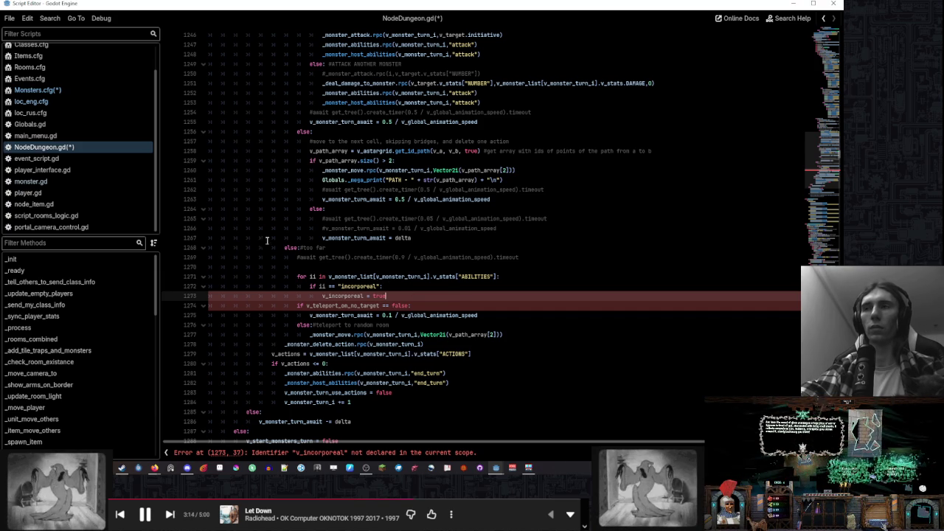
# Confirm the ability name in Monsters.cfg and replace 'incorporeal' with teleport_on_no_target on line 1272
pyautogui.click(95, 90)
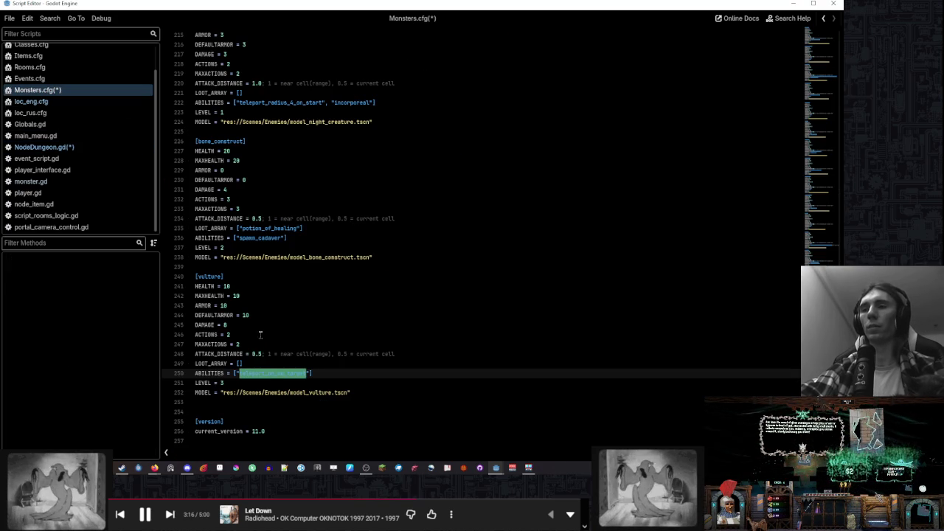
pyautogui.click(44, 147)
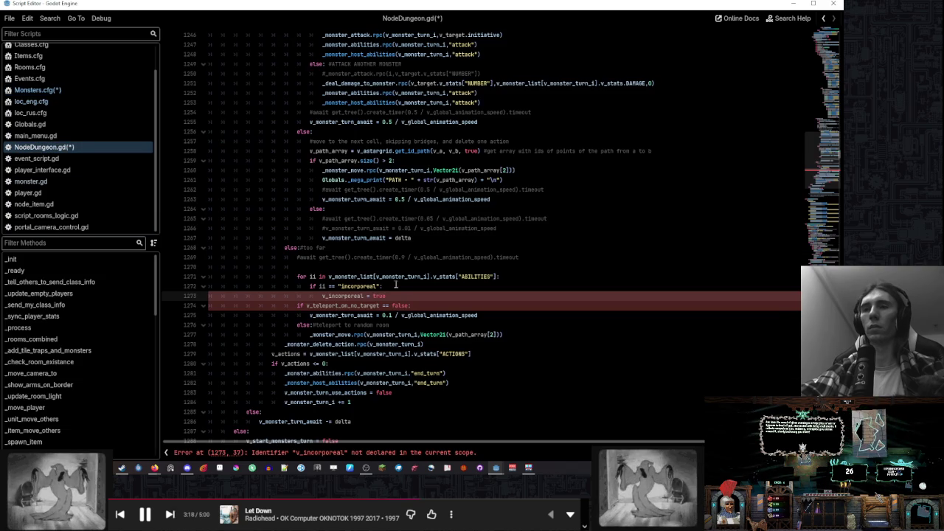
pyautogui.doubleClick(362, 286)
pyautogui.hotkey('ctrl', 'v')
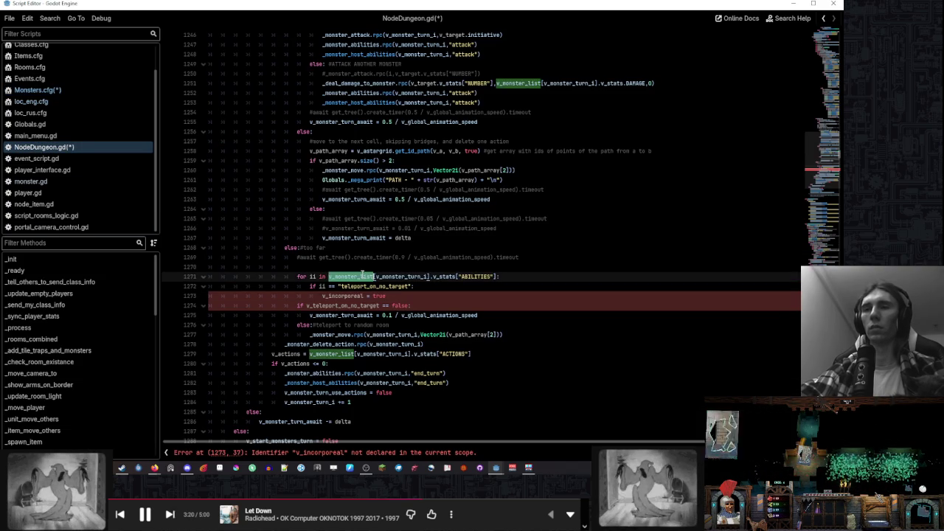
# Declare 'var v_teleport_on_no_target = false' on line 1270
pyautogui.click(364, 269)
pyautogui.write('v')
pyautogui.hotkey('ctrl', 'v')
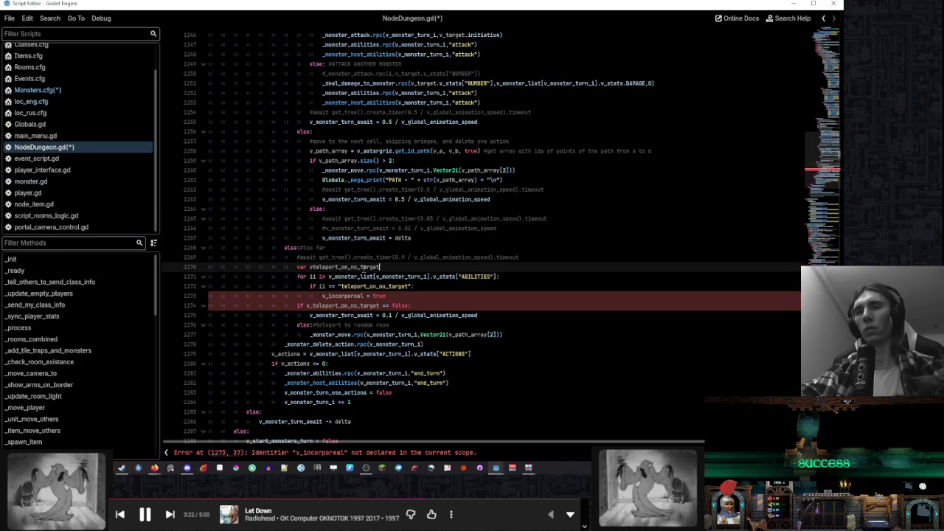
pyautogui.hotkey('ctrl', 'z')
pyautogui.write('-')
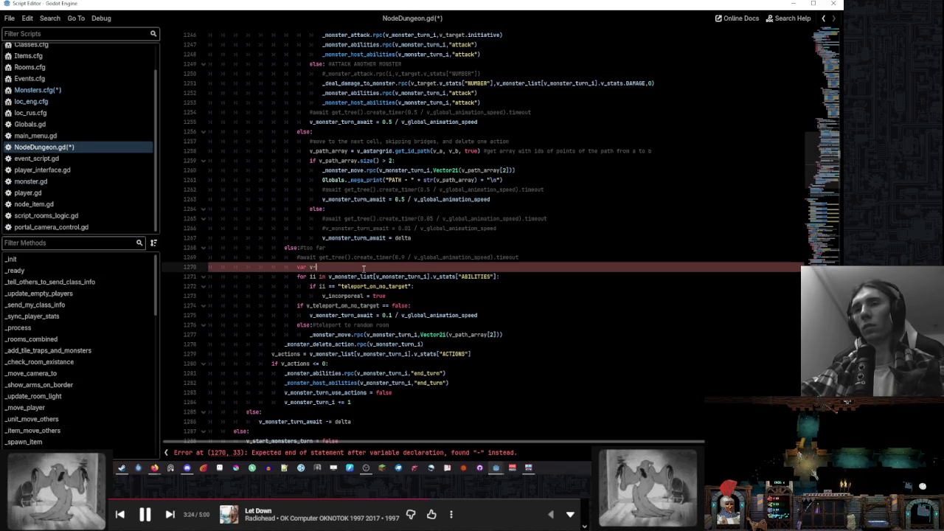
pyautogui.press('BackSpace')
pyautogui.write('_')
pyautogui.hotkey('ctrl', 'v')
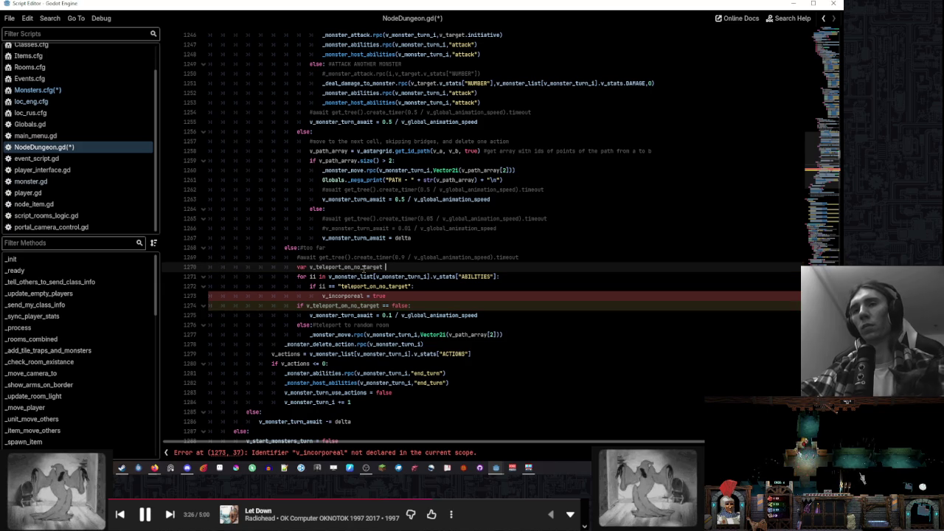
pyautogui.write('= false')
# Rename v_incorporeal on line 1273 to v_teleport_on_no_target
pyautogui.doubleClick(363, 267)
pyautogui.hotkey('ctrl', 'c')
pyautogui.doubleClick(353, 296)
pyautogui.hotkey('ctrl', 'v')
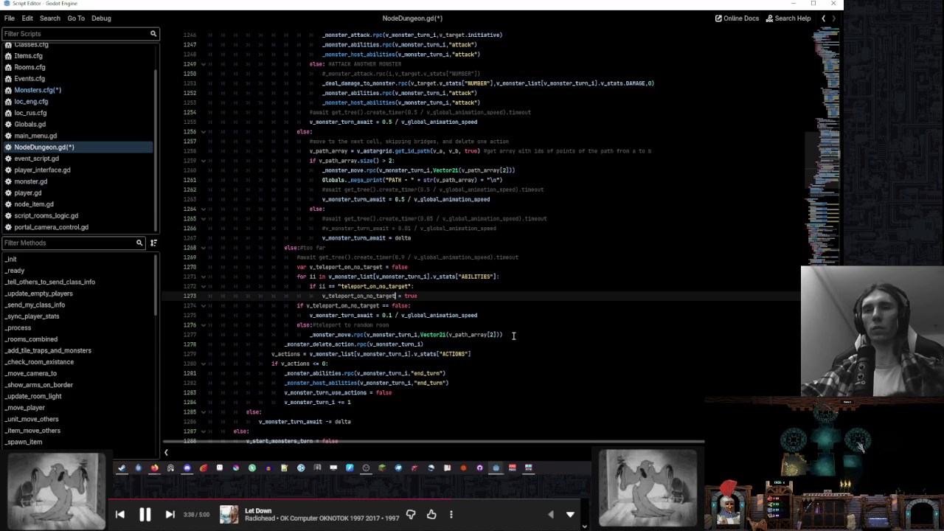
# Look up the _random_room function, then return to the teleport branch near line 1277
pyautogui.scroll(-5, 89, 328)
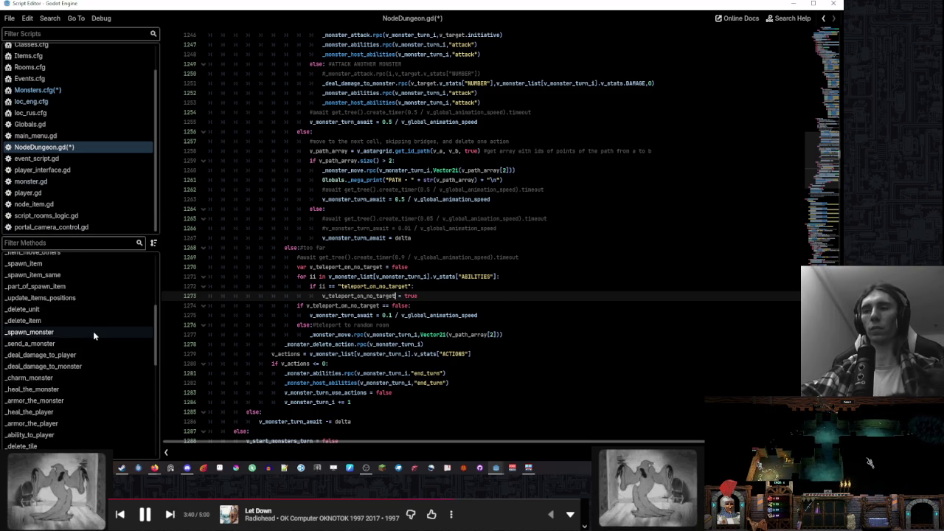
pyautogui.scroll(-5, 93, 331)
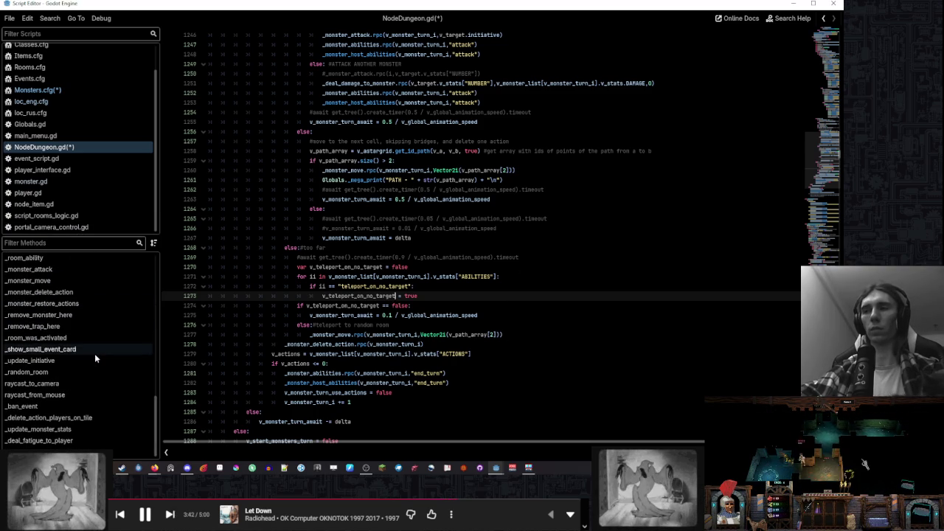
pyautogui.click(94, 371)
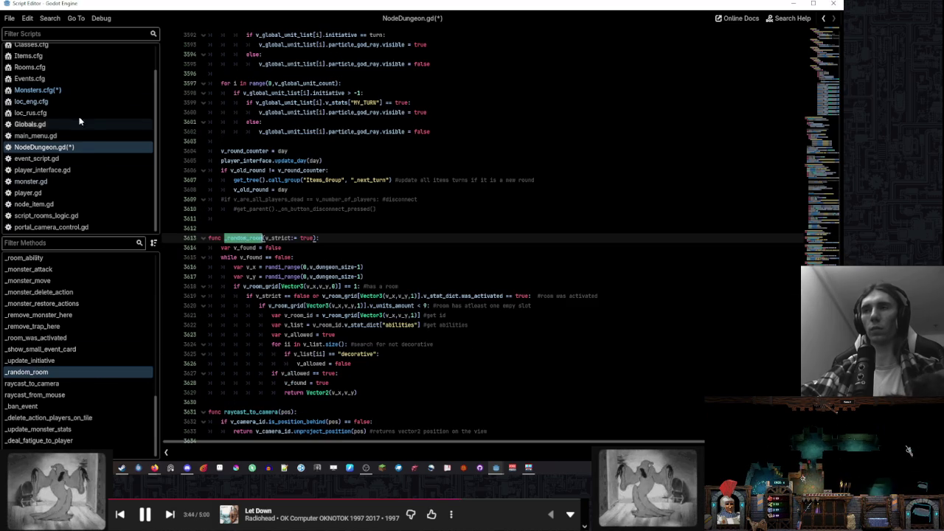
pyautogui.click(84, 89)
pyautogui.click(95, 146)
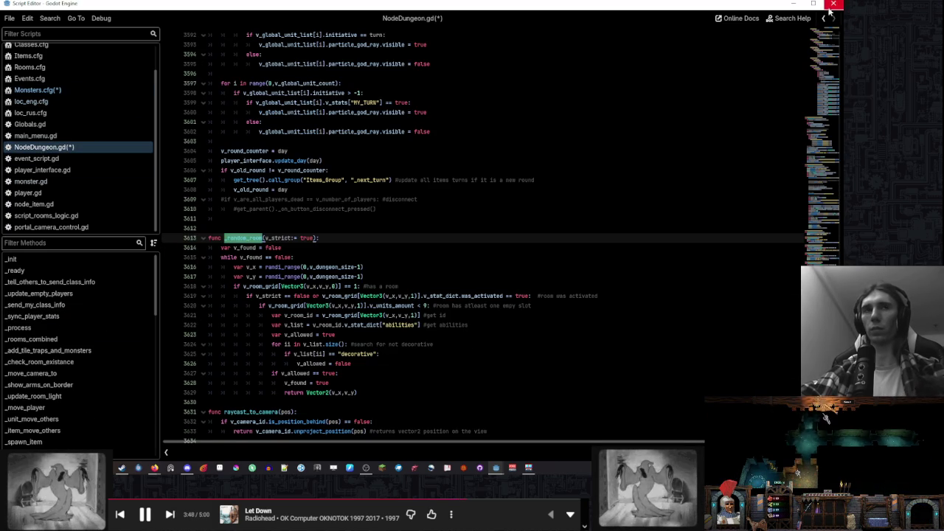
pyautogui.click(825, 19)
pyautogui.click(825, 18)
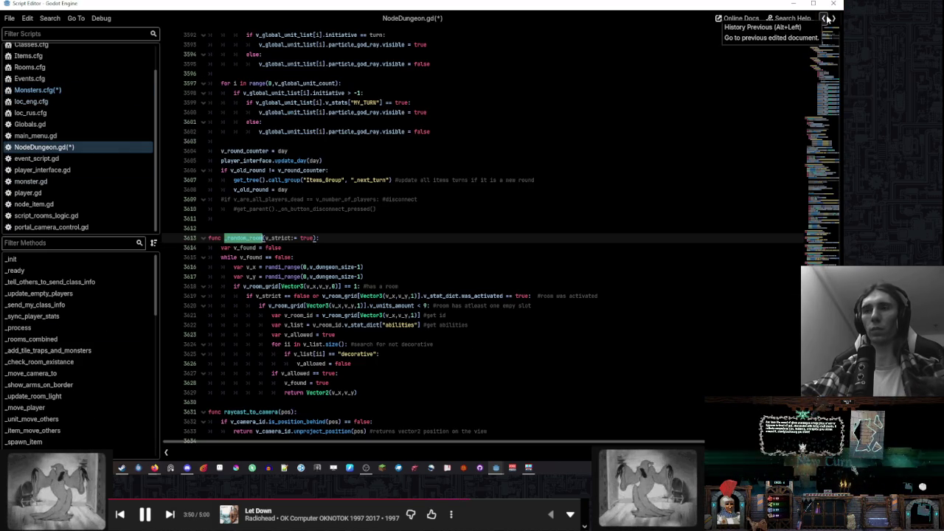
pyautogui.click(826, 18)
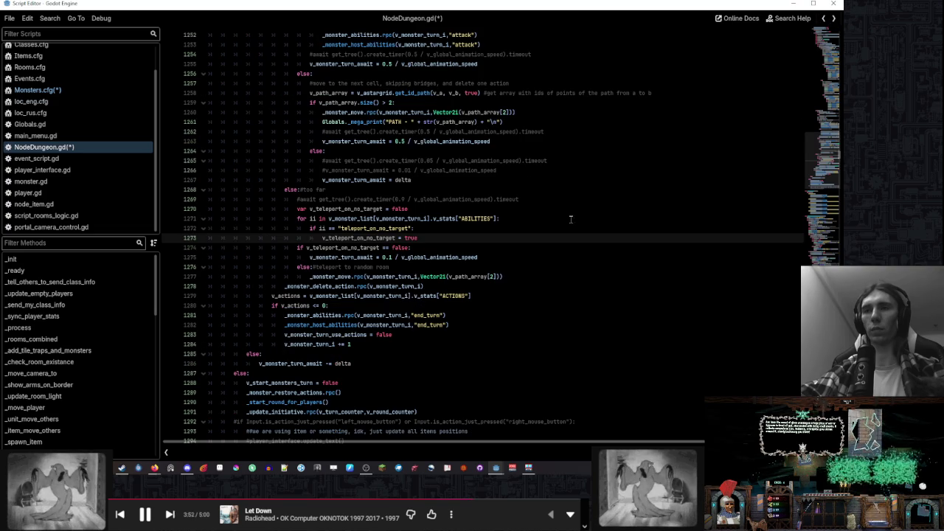
# Replace Vector2i(v_path_array[2]) on line 1277 with _random_room(false)
pyautogui.doubleClick(434, 277)
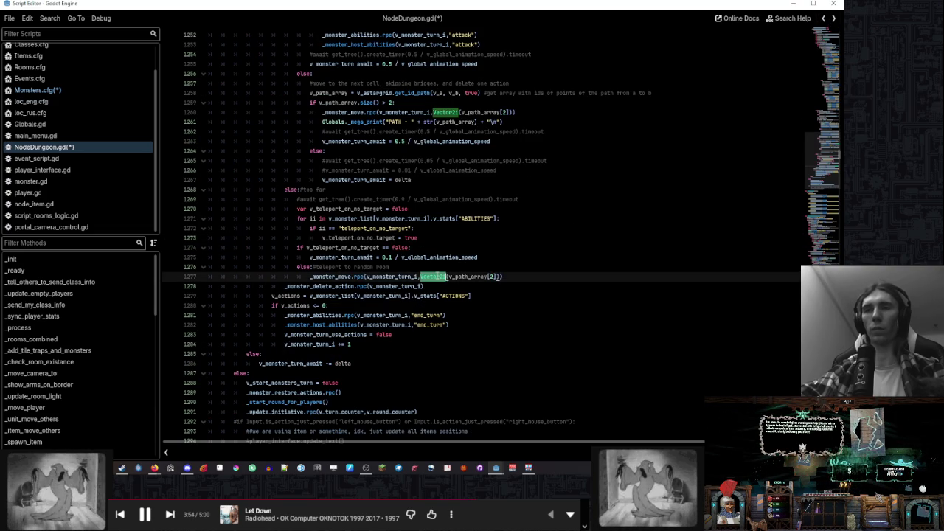
pyautogui.keyDown('shift'); pyautogui.click(501, 277); pyautogui.keyUp('shift')
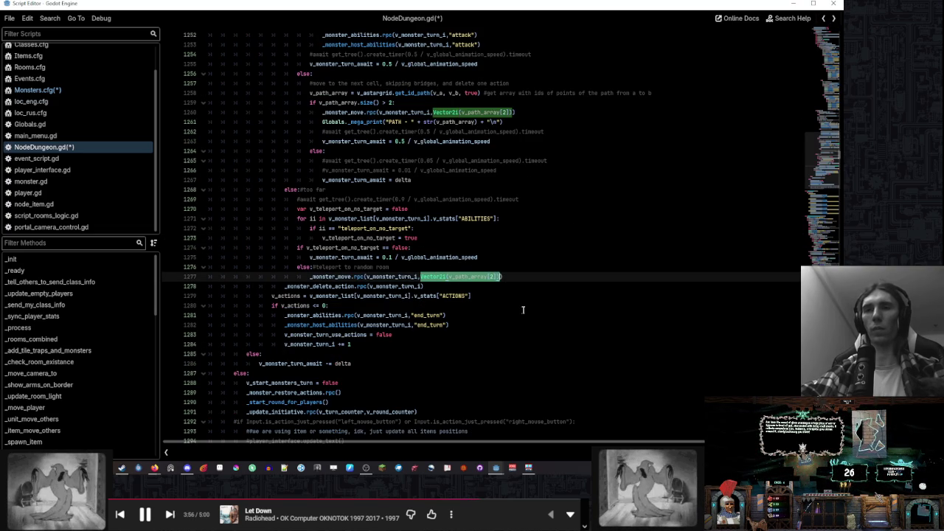
pyautogui.write('_random_room')
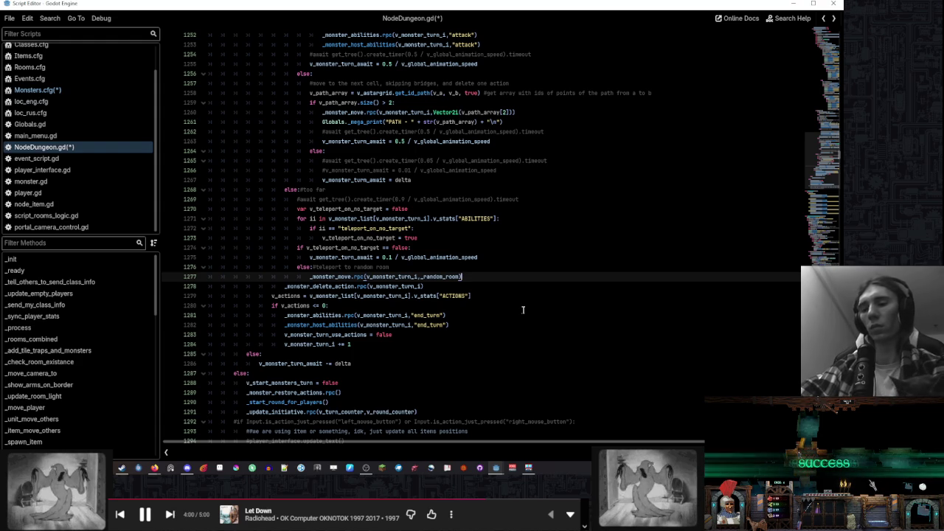
pyautogui.write('()')
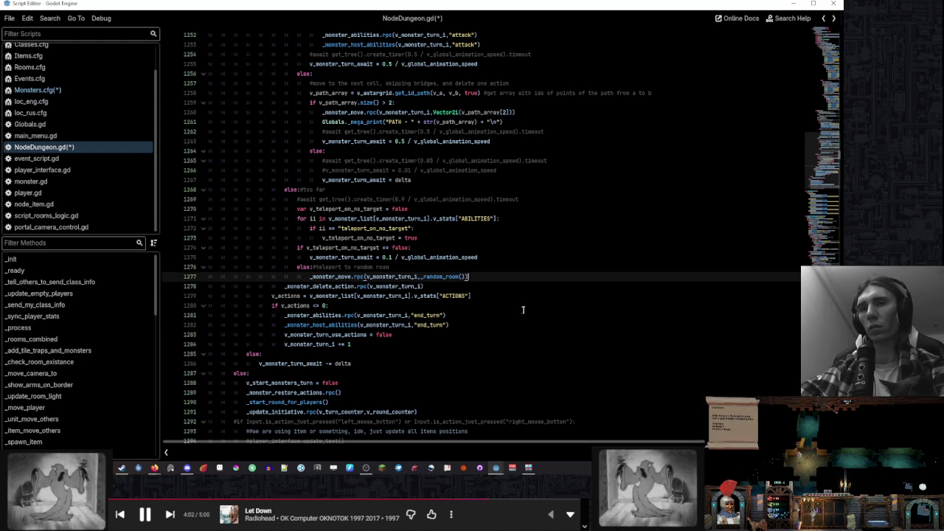
pyautogui.write('false')
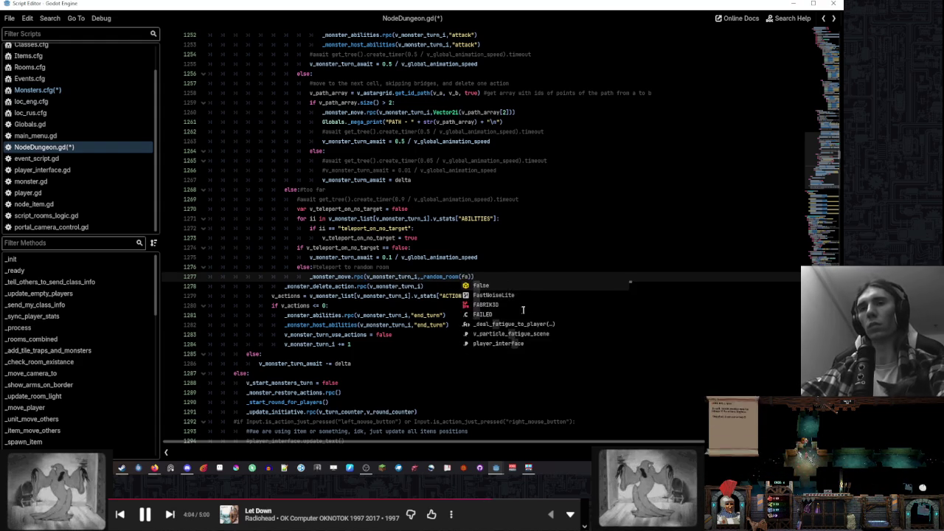
pyautogui.click(422, 277)
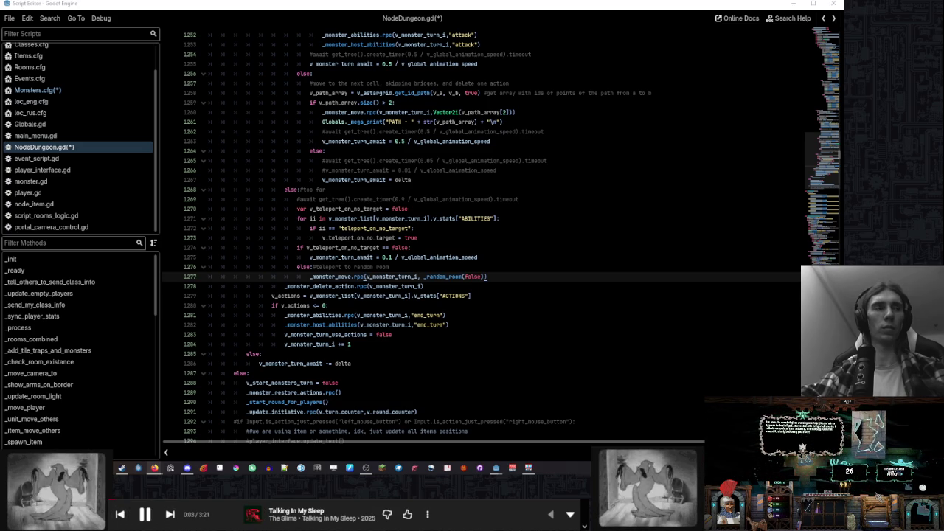
pyautogui.click(516, 258)
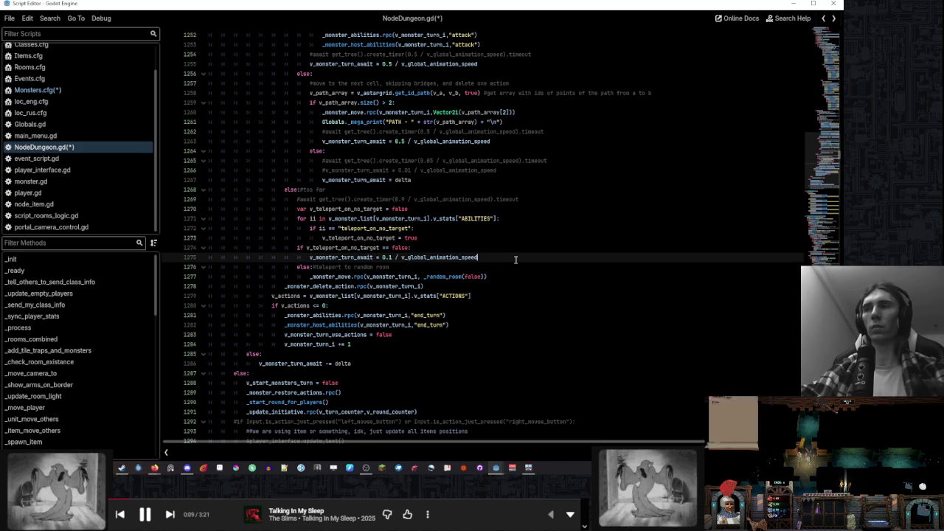
# Delete every .cfg file in The Dungeon Of Horror's app_userdata Config folder
pyautogui.click(493, 434)
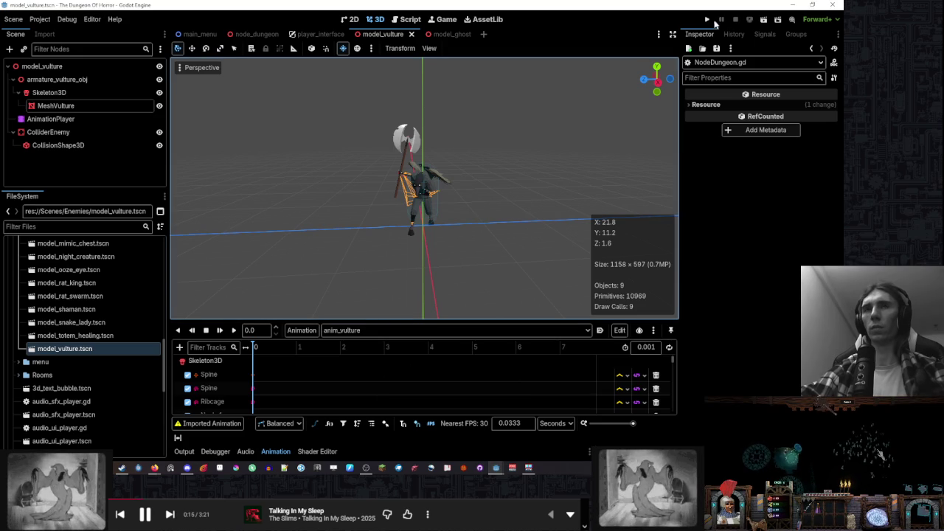
pyautogui.hotkey('alt', 'Tab')
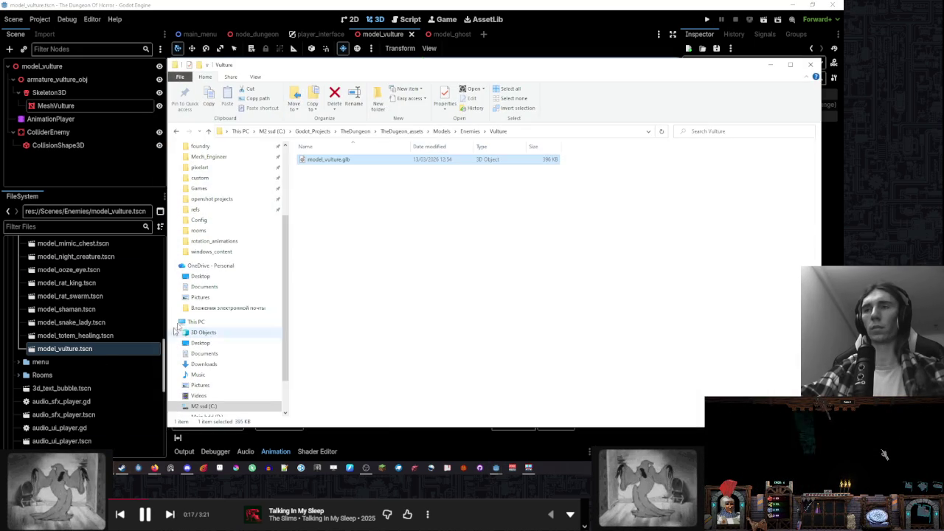
pyautogui.scroll(4, 223, 264)
pyautogui.click(232, 218)
pyautogui.moveTo(409, 253); pyautogui.dragTo(380, 160)
pyautogui.press('Delete')
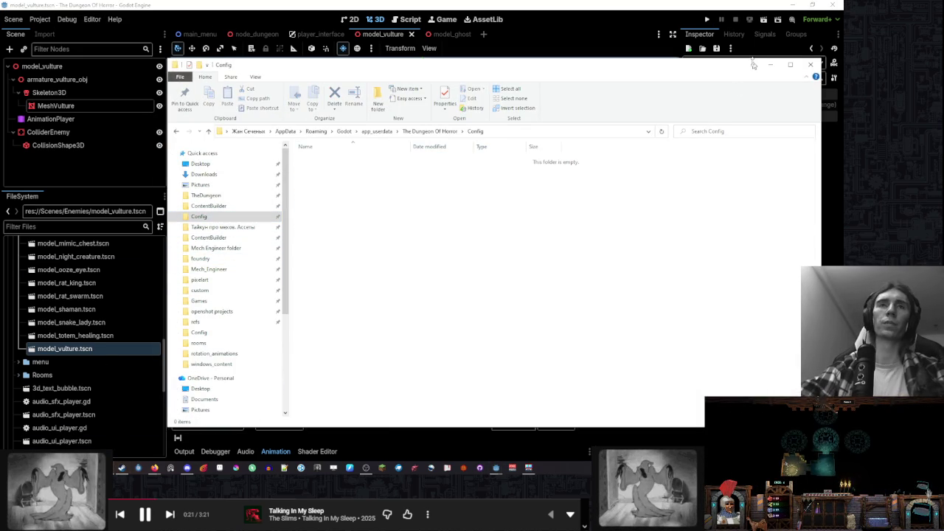
pyautogui.hotkey('alt', 'Tab')
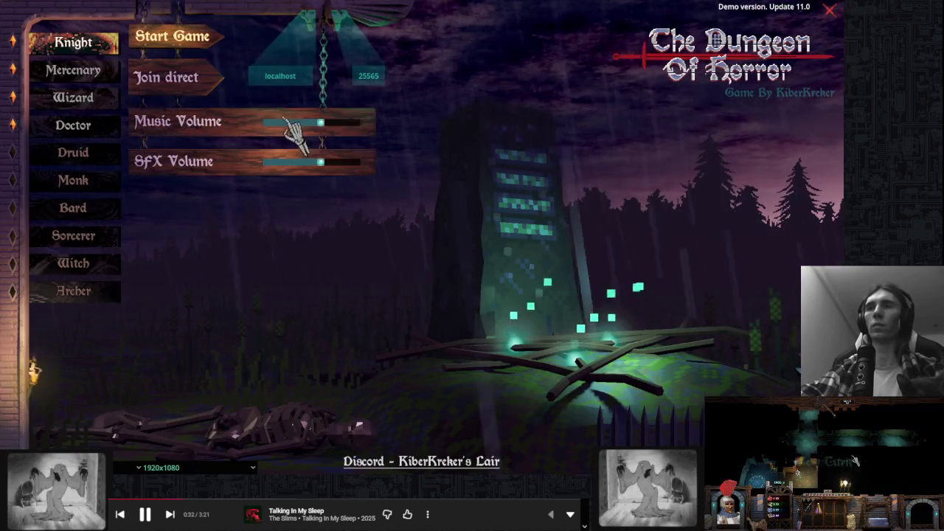
# Turn the music volume near zero, start a Knight game, and place the first room tile
pyautogui.moveTo(286, 122); pyautogui.dragTo(262, 122)
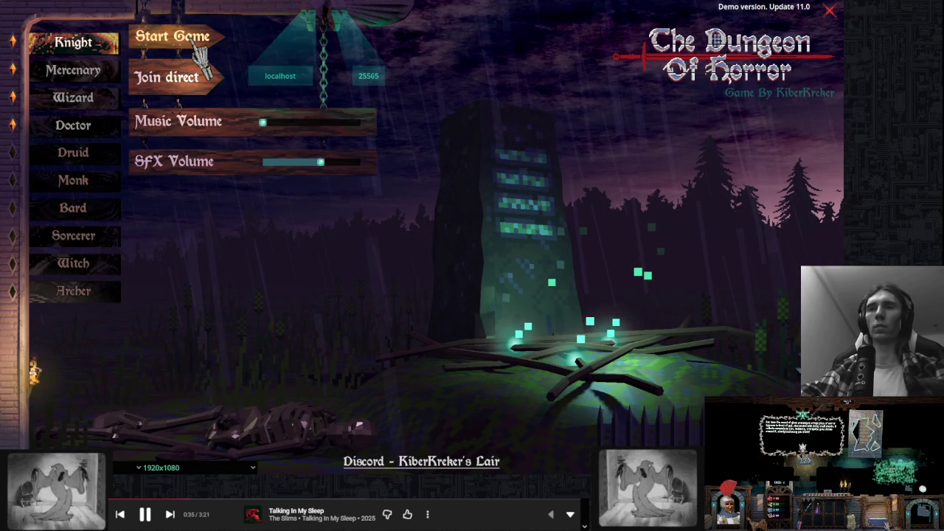
pyautogui.click(198, 45)
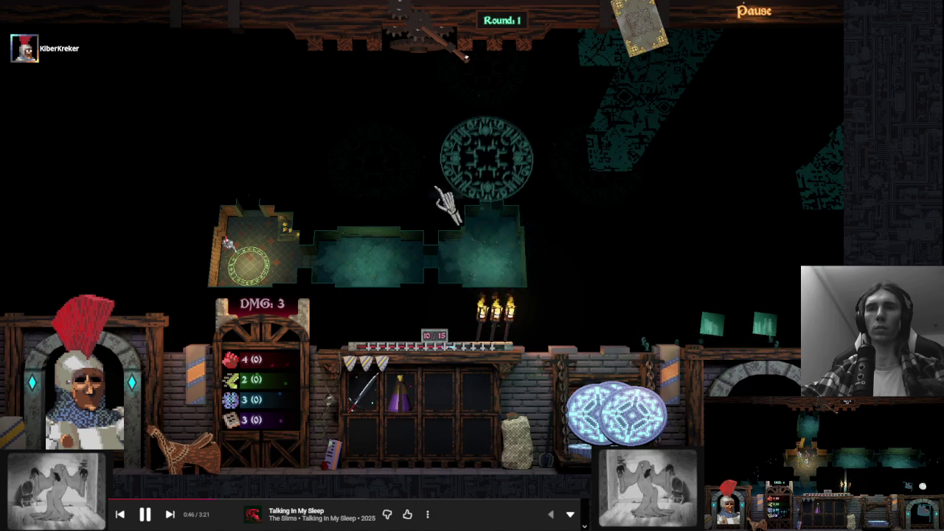
pyautogui.click(445, 200)
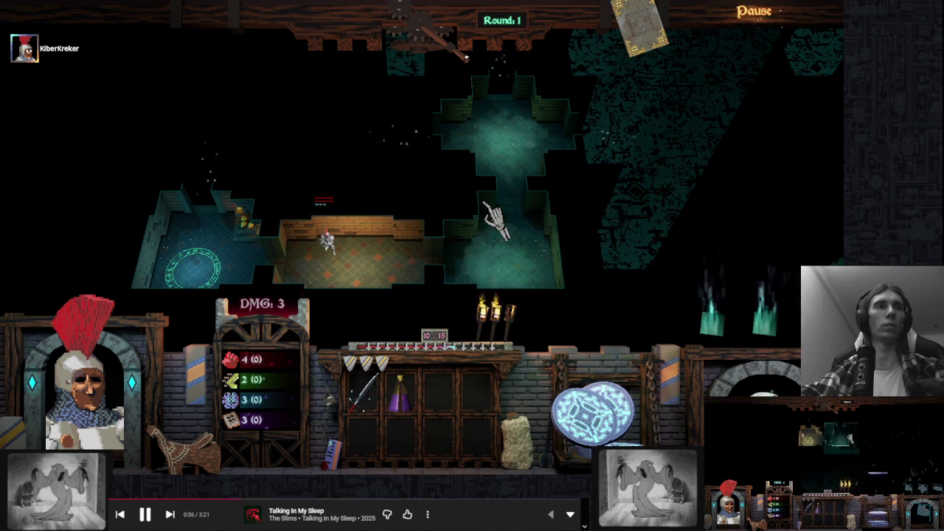
pyautogui.press('Escape')
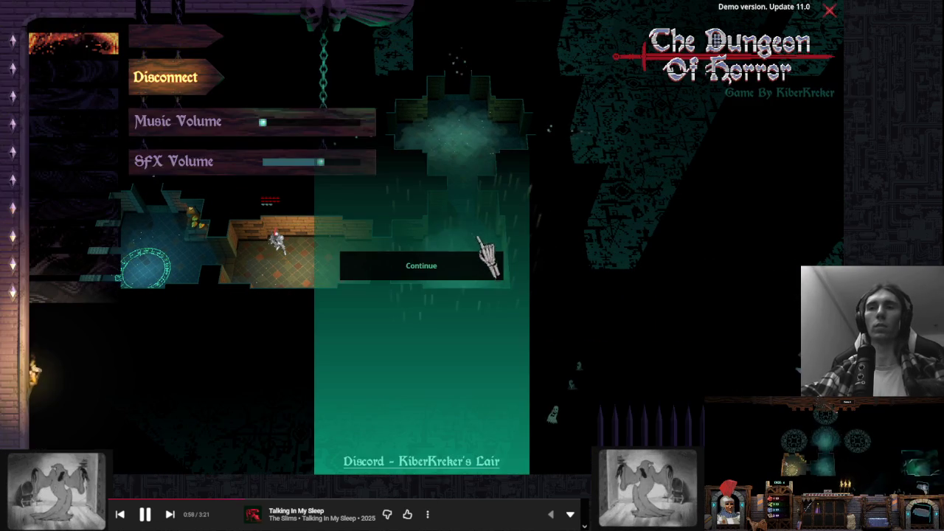
pyautogui.click(471, 267)
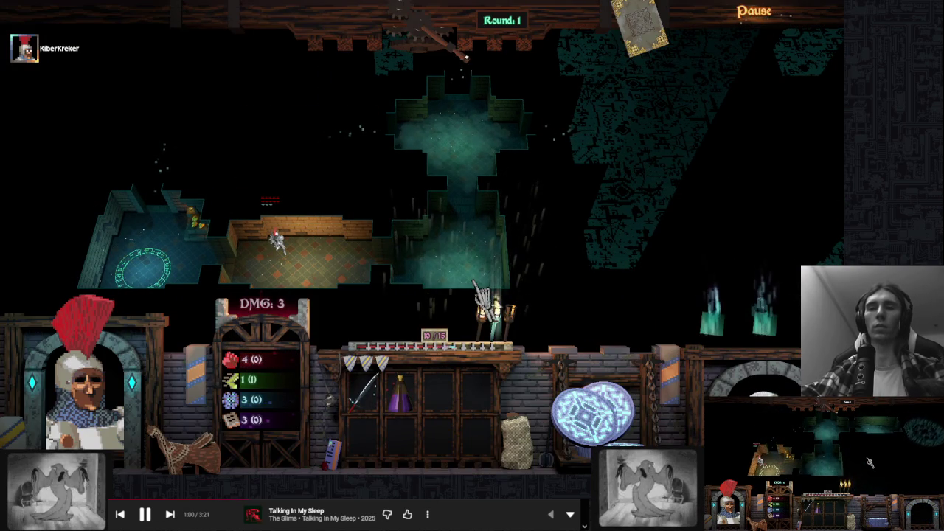
pyautogui.press('super')
# Place the tower tile next to the hero's room and end turns up to round 5
pyautogui.moveTo(543, 474)
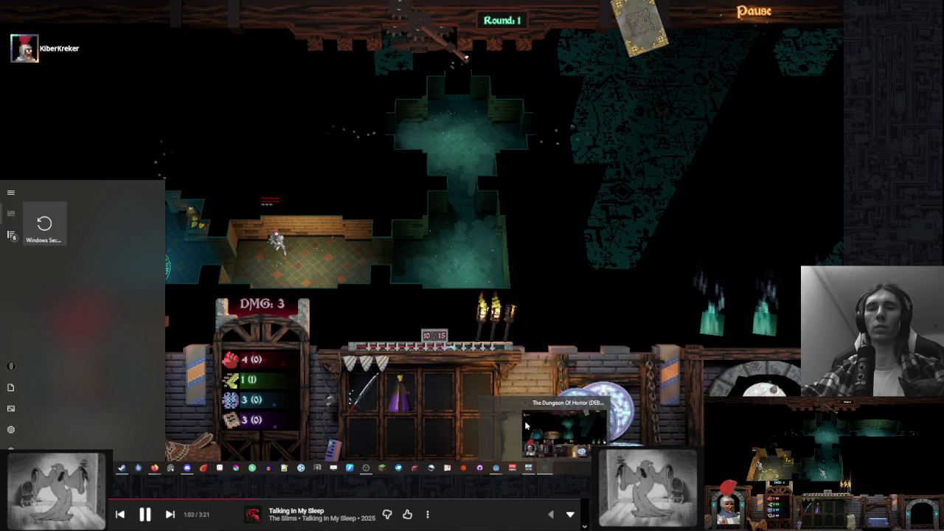
pyautogui.click(526, 426)
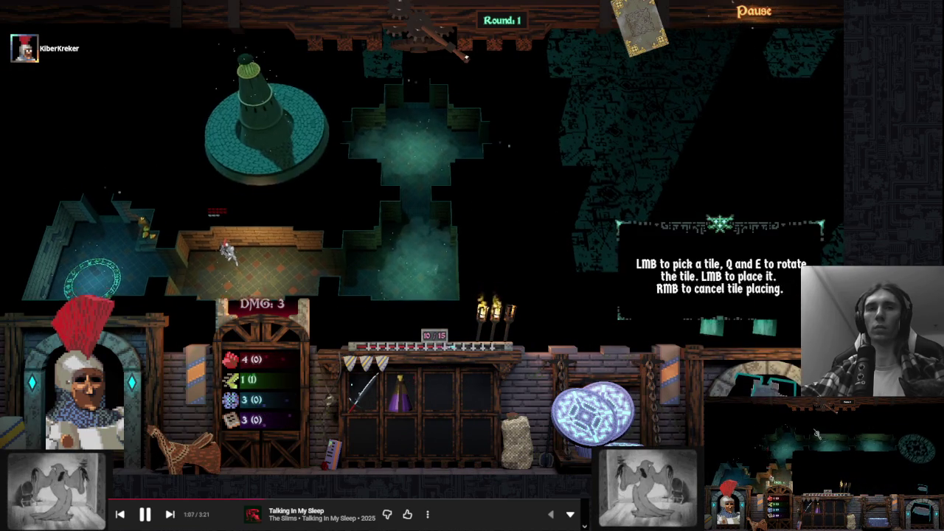
pyautogui.click(463, 154)
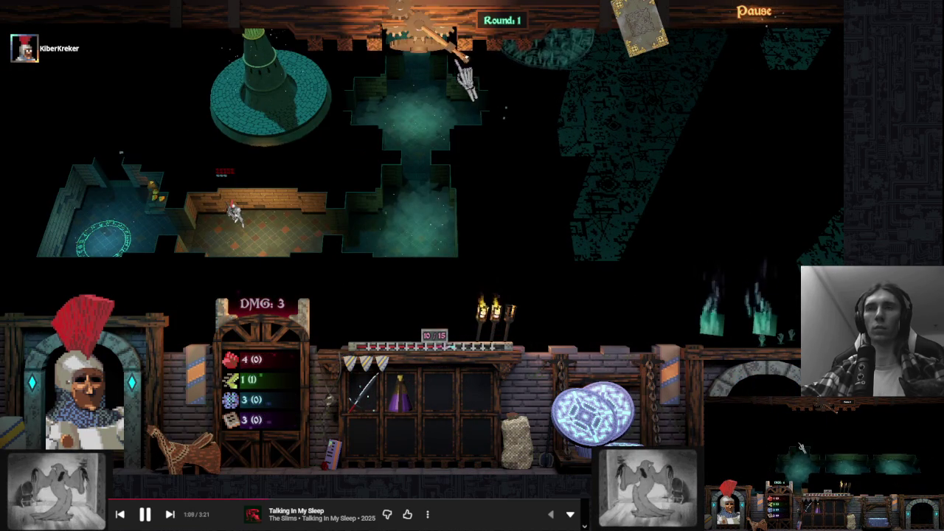
pyautogui.click(491, 112)
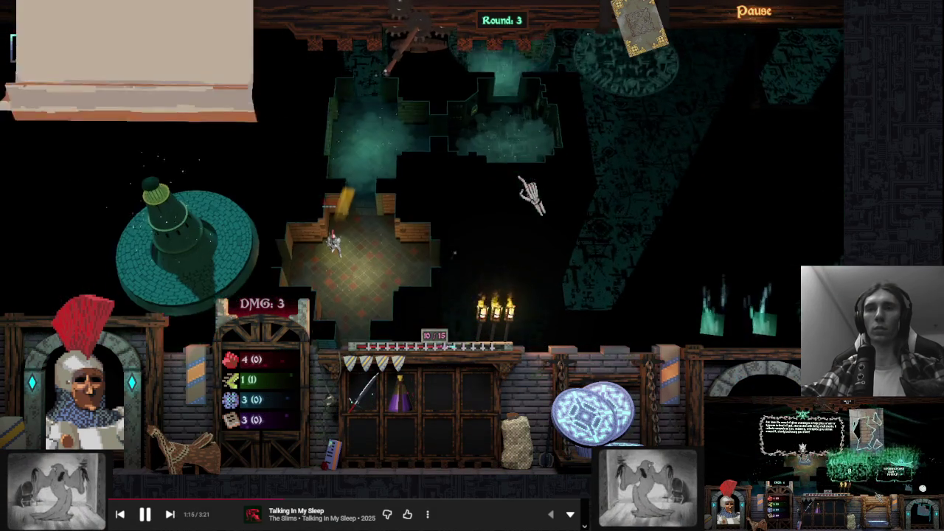
pyautogui.click(558, 126)
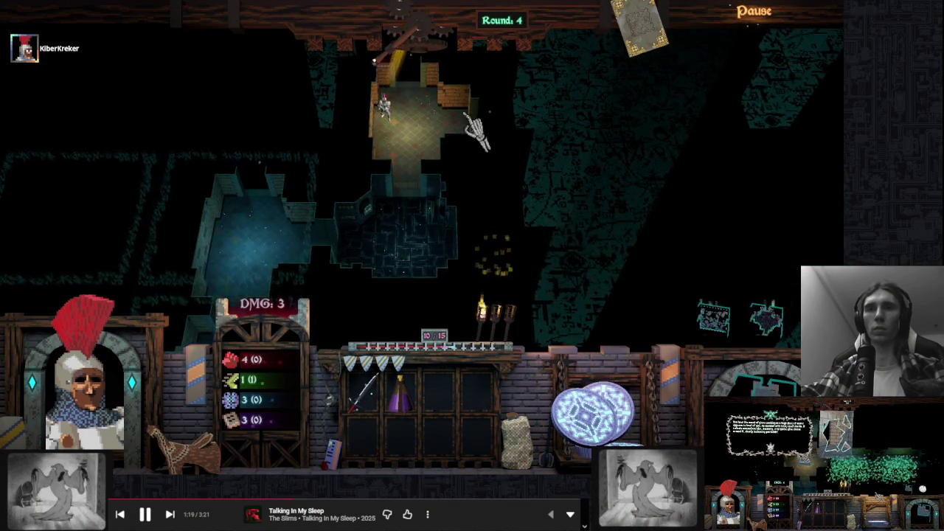
pyautogui.click(724, 328)
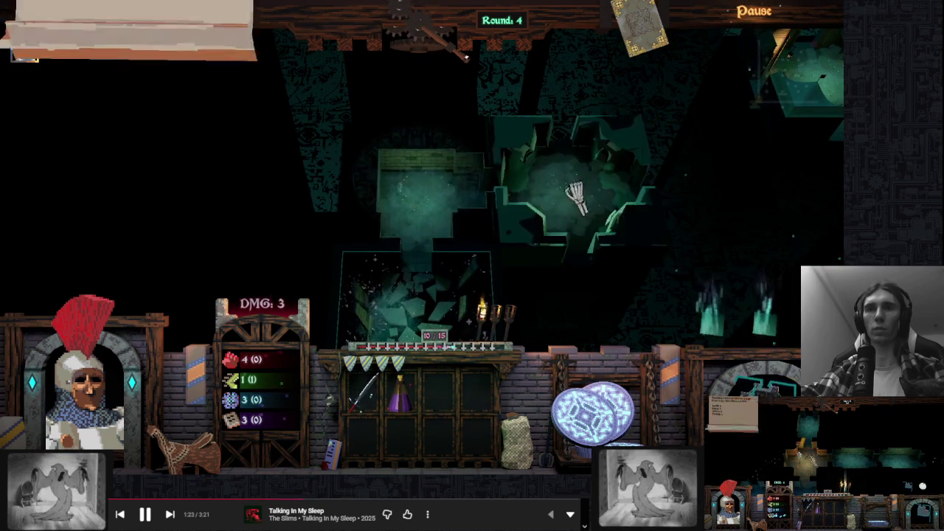
pyautogui.click(716, 206)
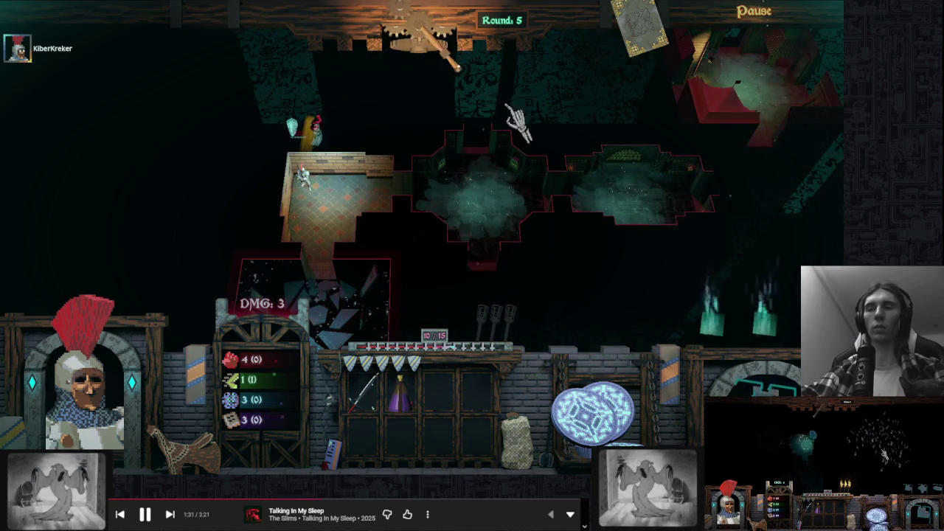
# End turns through rounds 6–8, placing another room tile, to reach round 9
pyautogui.click(532, 118)
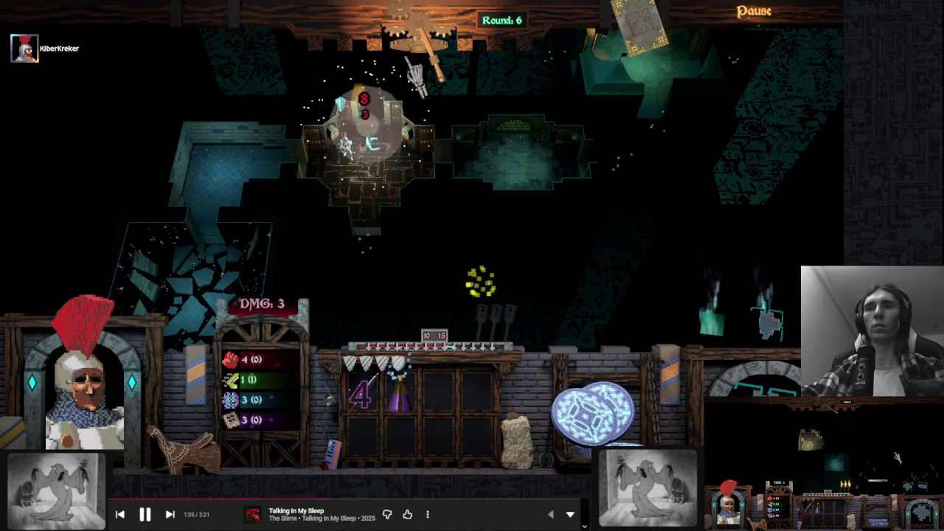
pyautogui.click(390, 139)
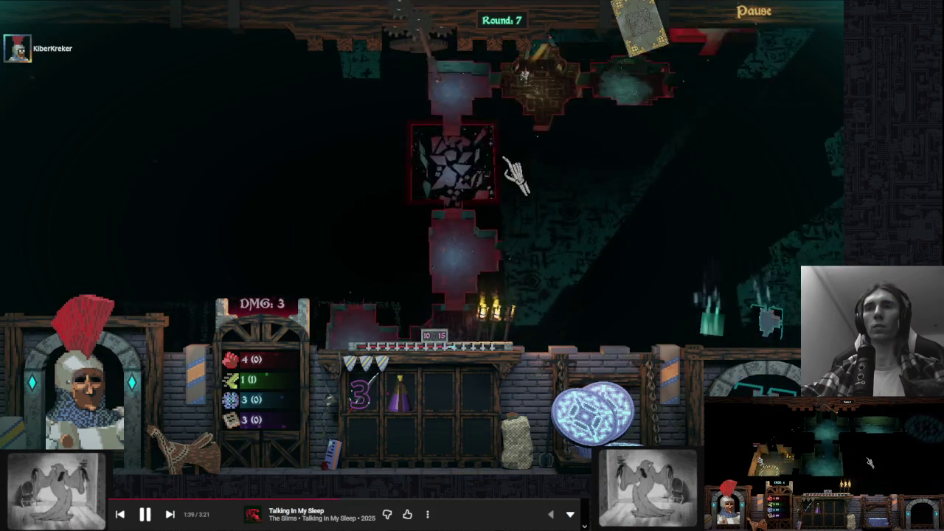
pyautogui.click(472, 199)
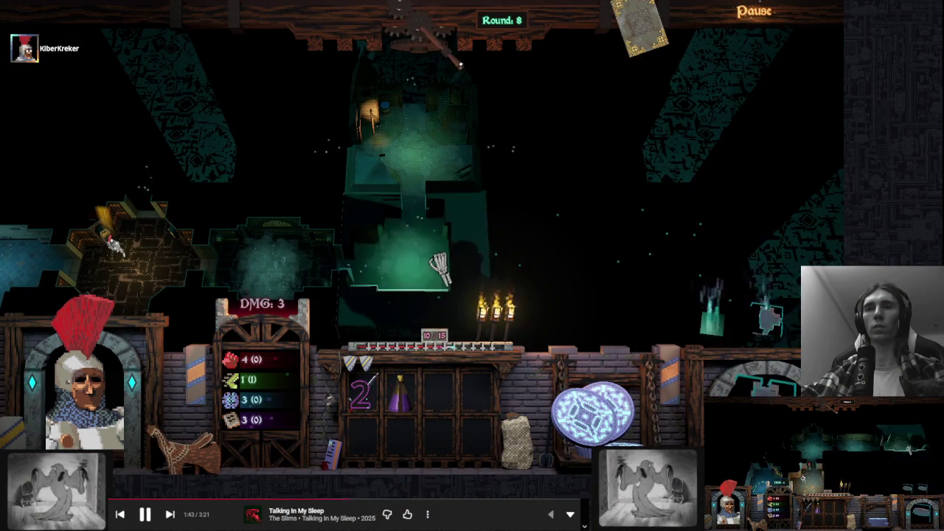
pyautogui.click(565, 198)
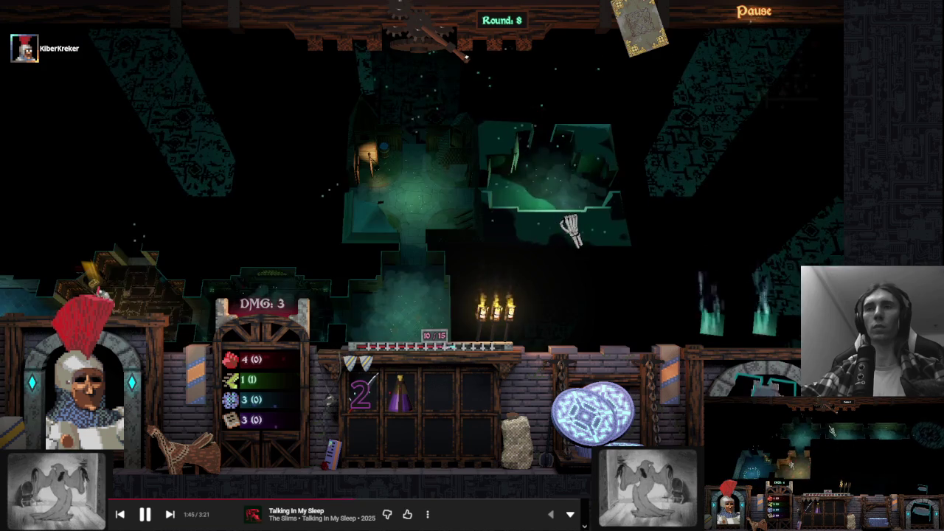
pyautogui.click(435, 215)
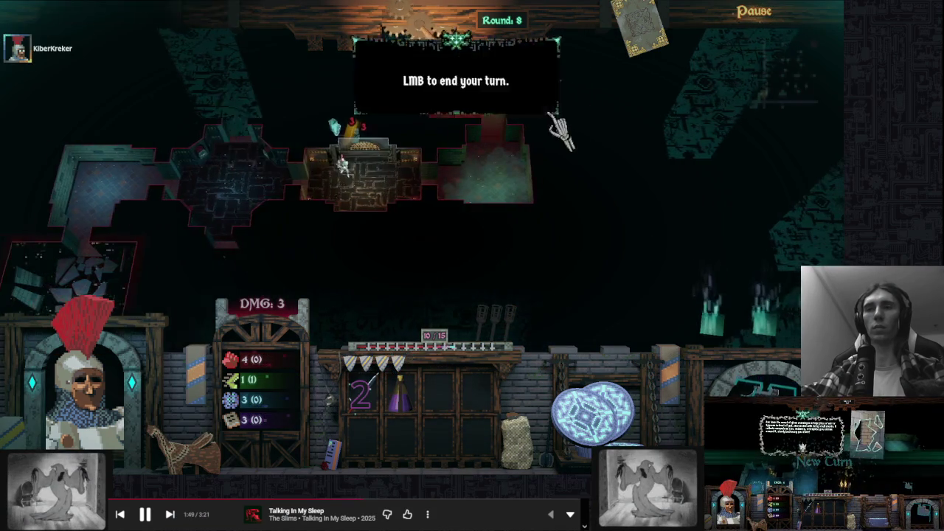
pyautogui.click(530, 105)
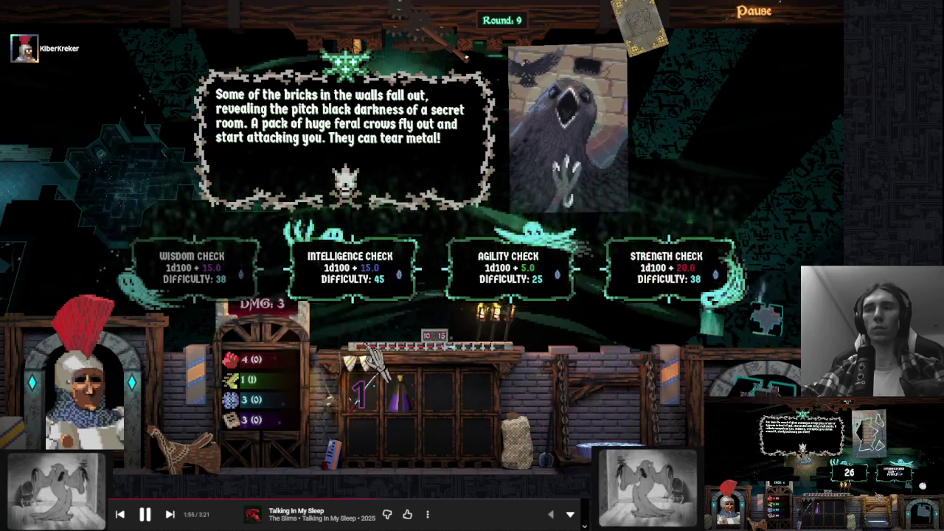
# Take the Wisdom Check against the crows, end turns to round 13, and pick the Intelligence card
pyautogui.click(192, 266)
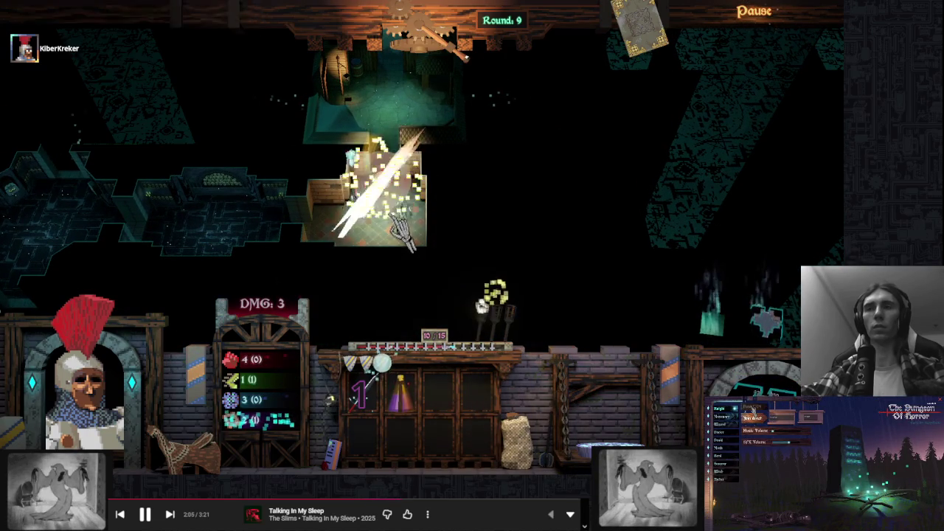
pyautogui.click(472, 103)
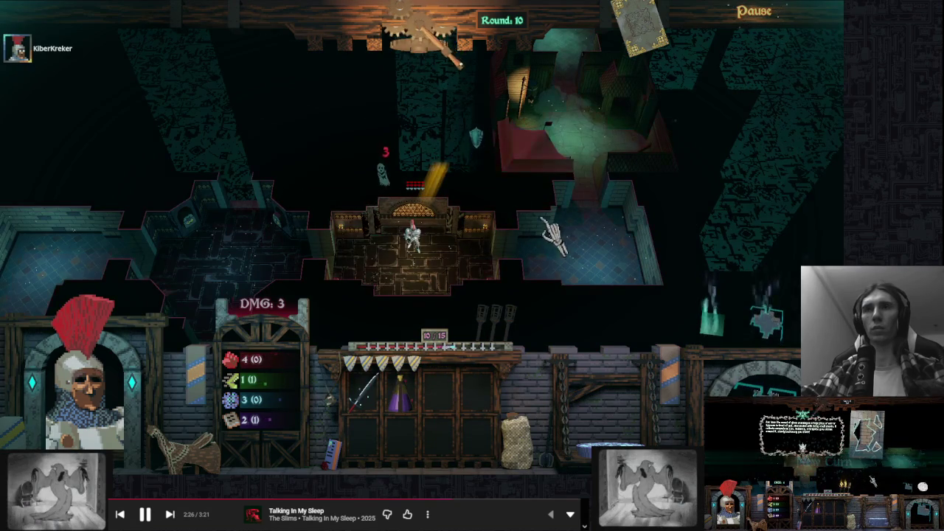
pyautogui.click(559, 232)
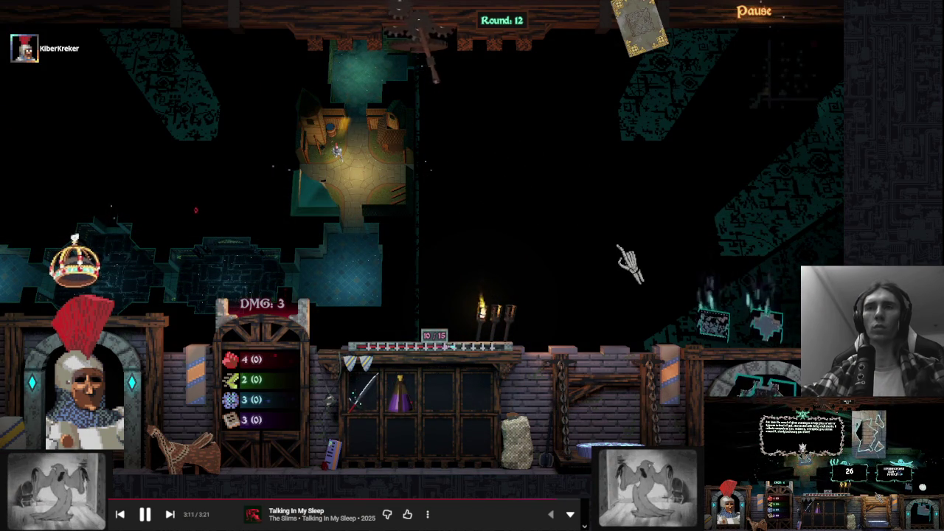
pyautogui.click(607, 191)
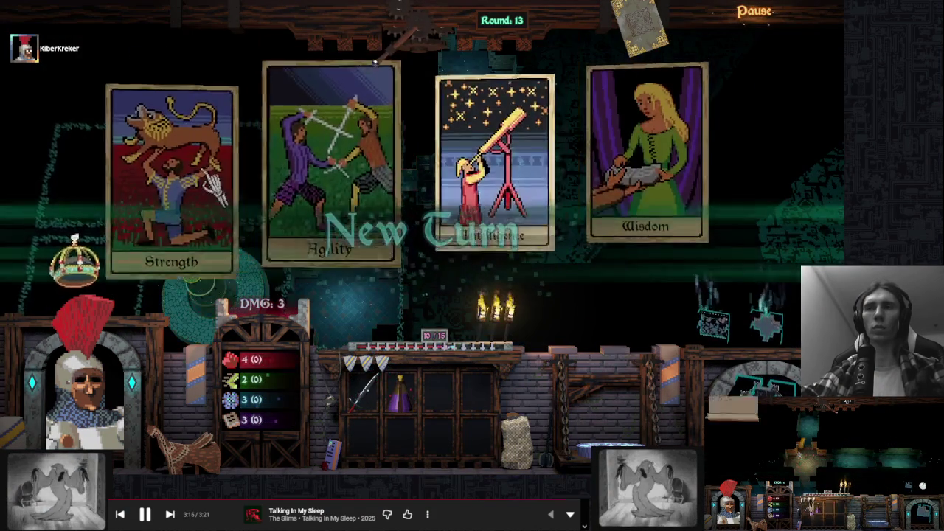
pyautogui.click(490, 81)
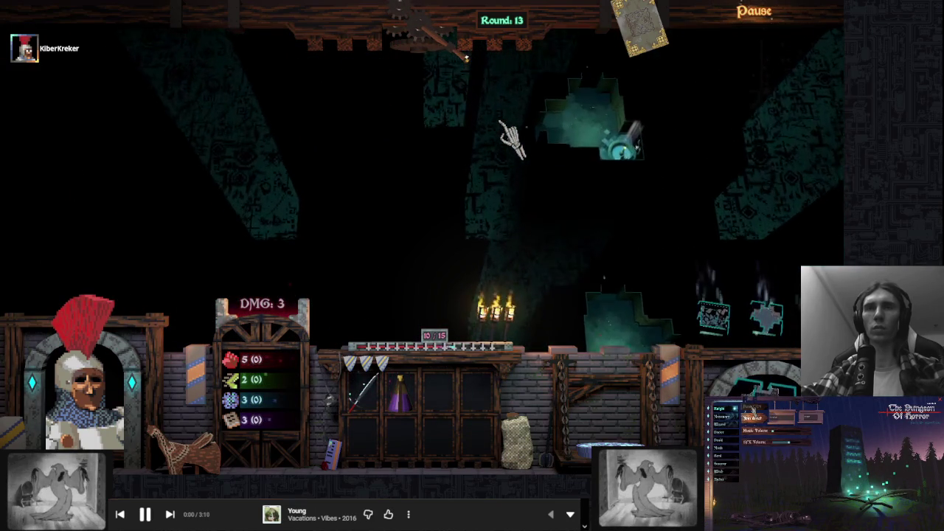
pyautogui.hotkey('alt', 'Tab')
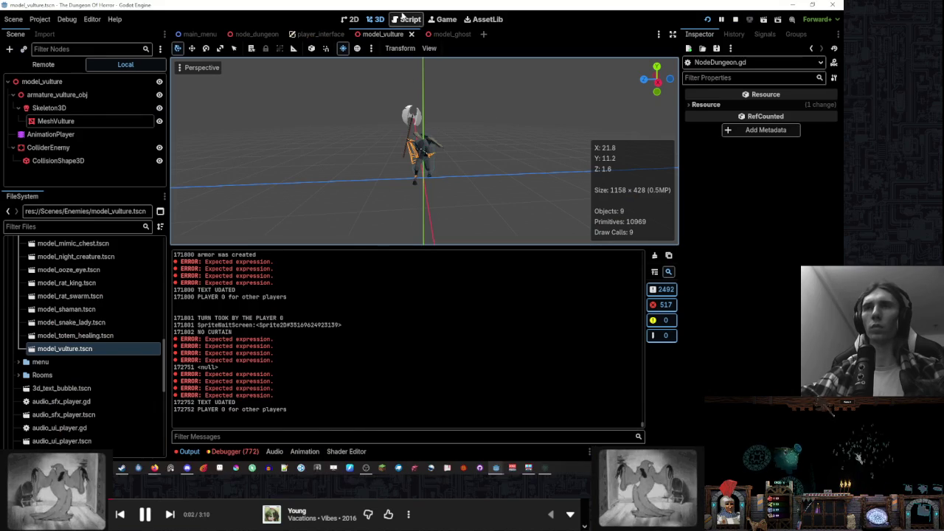
# Browse NodeDungeon.gd and jump to the _monsters_turn function
pyautogui.click(406, 20)
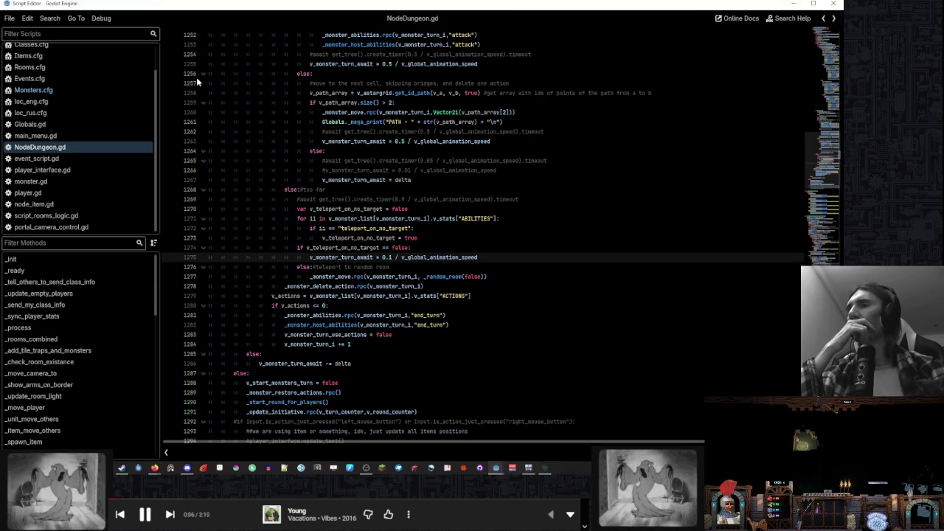
pyautogui.scroll(5, 196, 77)
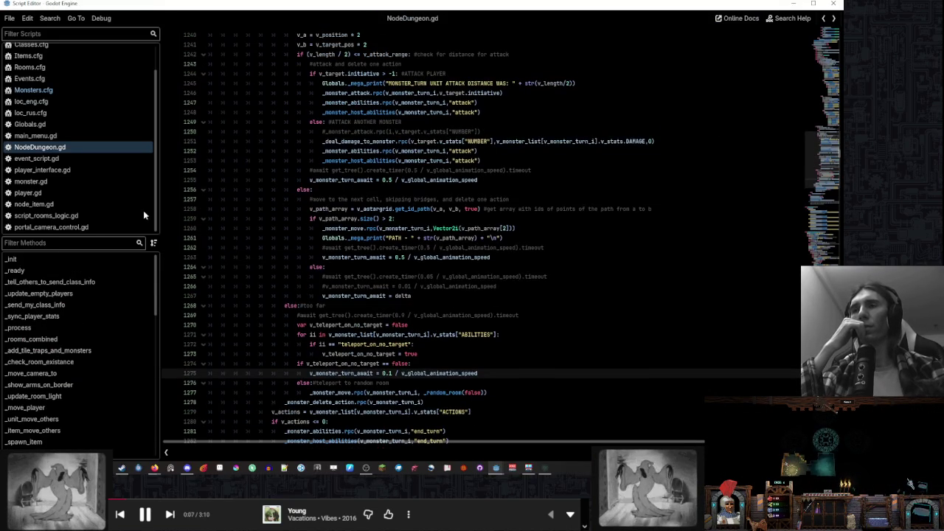
pyautogui.scroll(-2, 73, 317)
pyautogui.scroll(9, 399, 231)
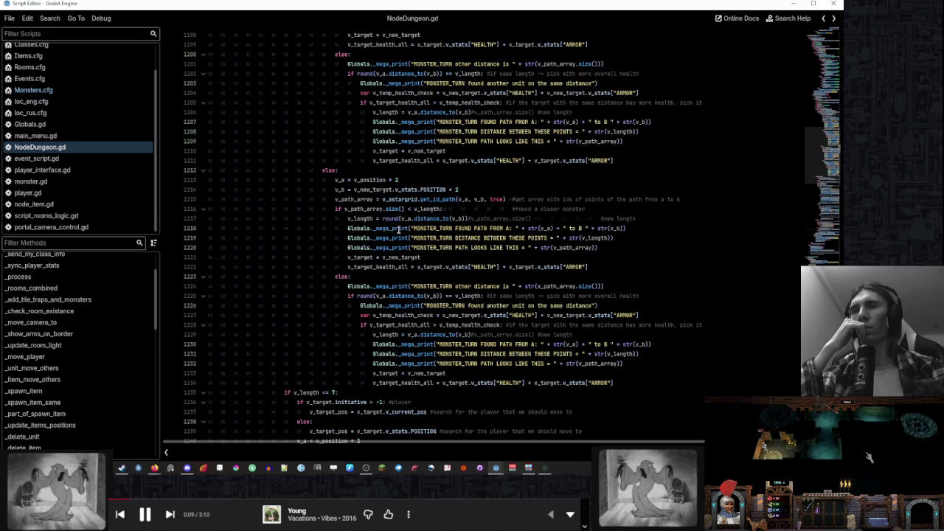
pyautogui.scroll(-3, 53, 316)
pyautogui.scroll(-3, 54, 317)
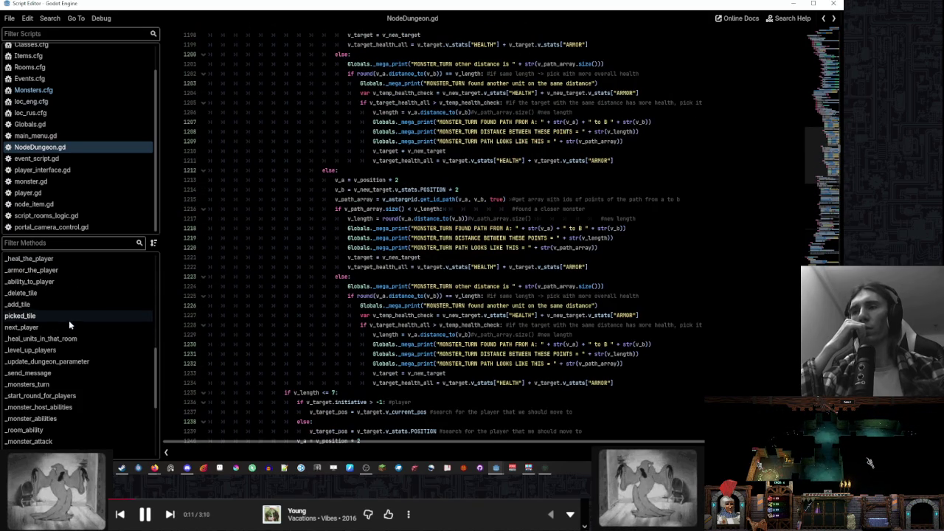
pyautogui.click(76, 385)
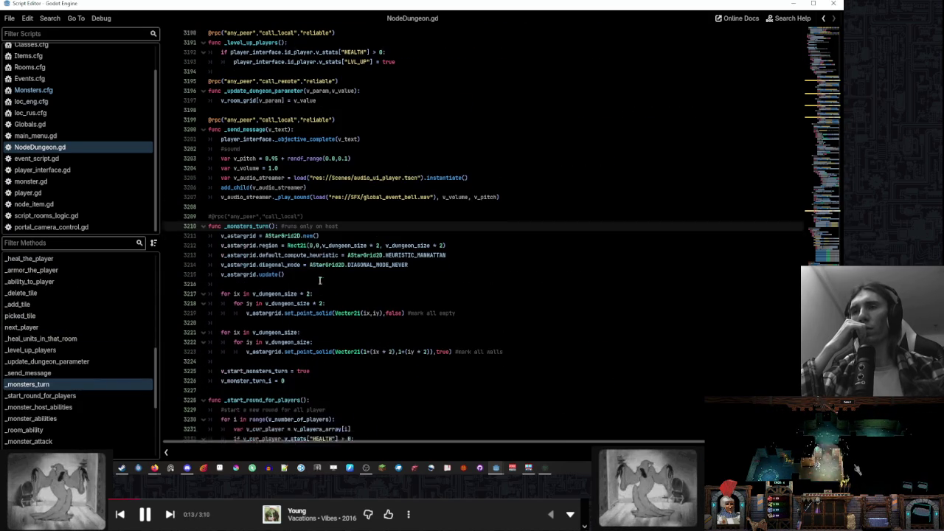
# Filter the Output log by 'vu' to find vulture entries, then clear the filter
pyautogui.moveTo(524, 468)
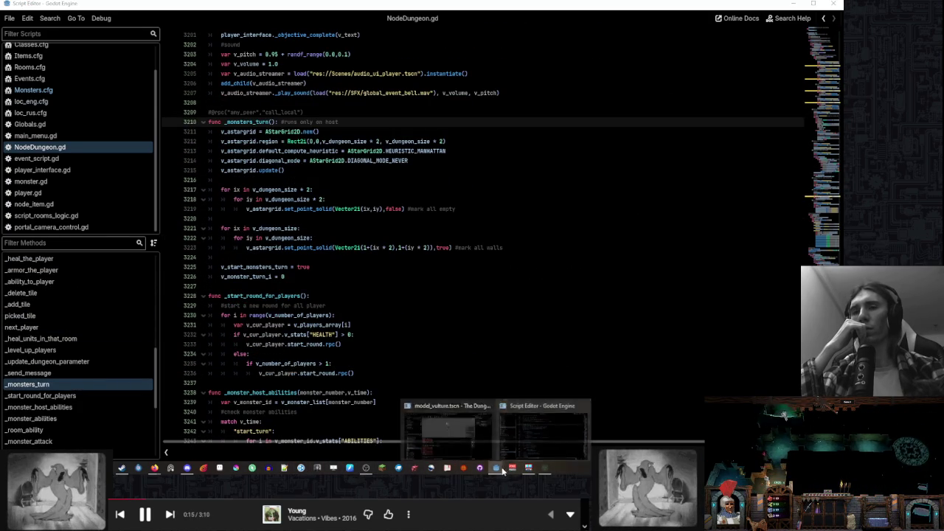
pyautogui.click(448, 435)
pyautogui.click(376, 432)
pyautogui.write('vul')
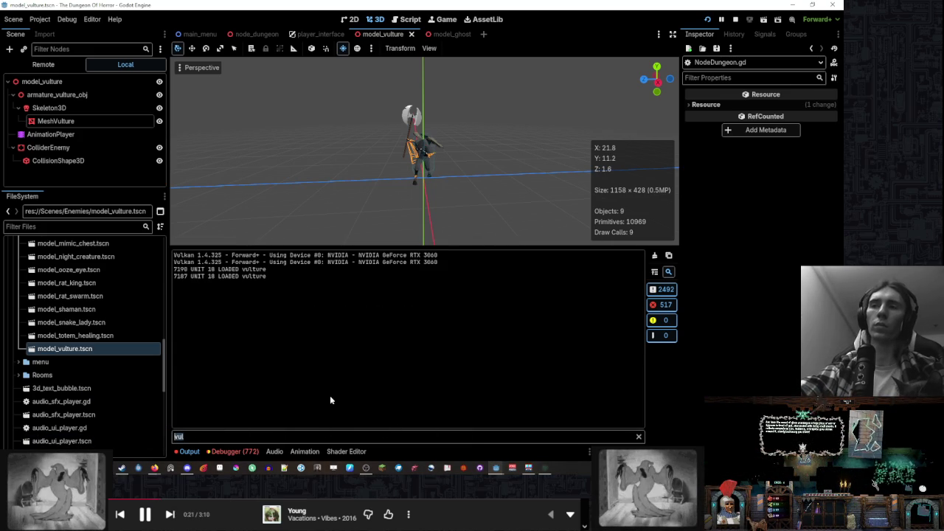
pyautogui.press('BackSpace')
pyautogui.press('BackSpace')
pyautogui.press('BackSpace')
# Return to NodeDungeon.gd at the next_player function
pyautogui.moveTo(497, 468)
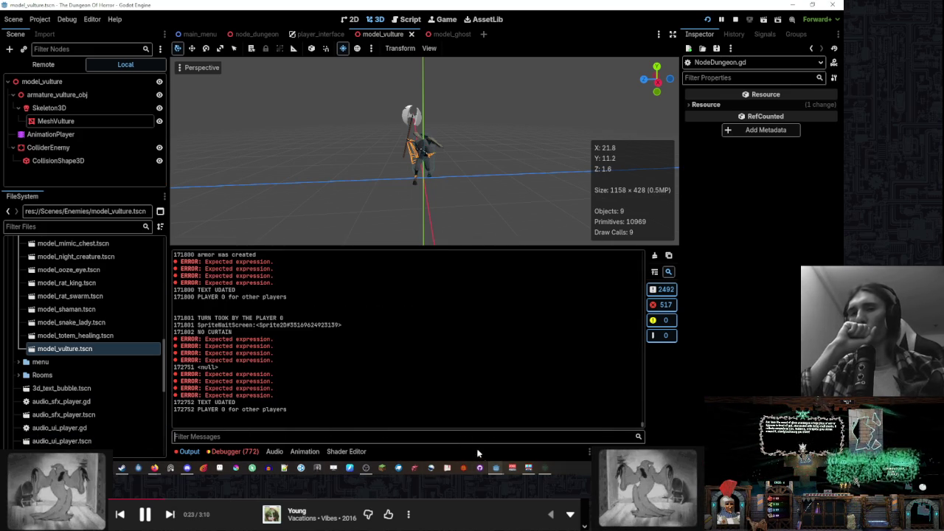
pyautogui.click(542, 425)
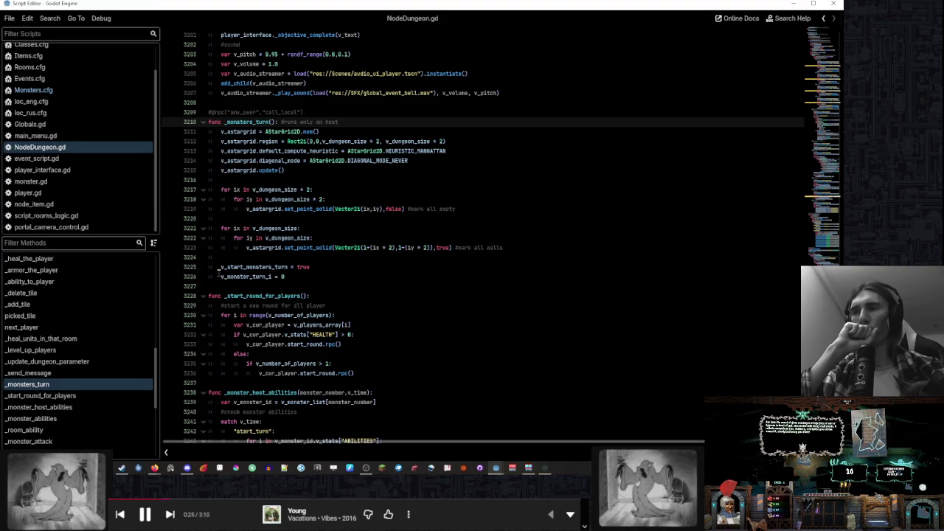
pyautogui.scroll(-3, 101, 373)
pyautogui.scroll(3, 130, 332)
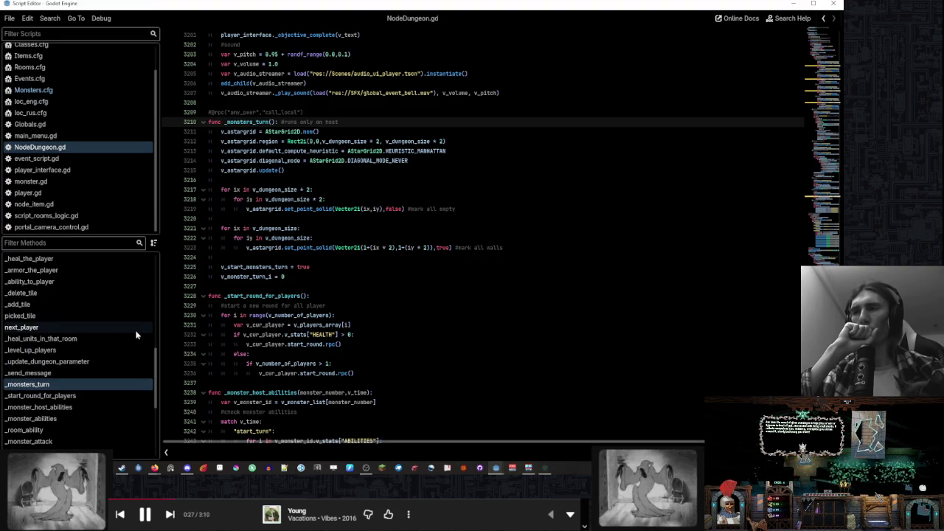
pyautogui.click(136, 328)
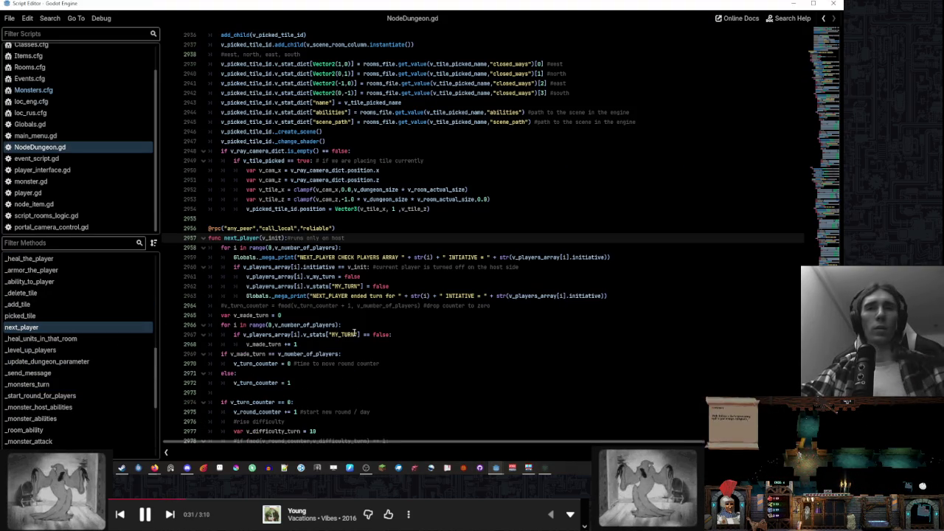
# Scan the next_player code and highlight v_vulture_dead to see where it's used
pyautogui.click(358, 225)
pyautogui.scroll(-5, 355, 249)
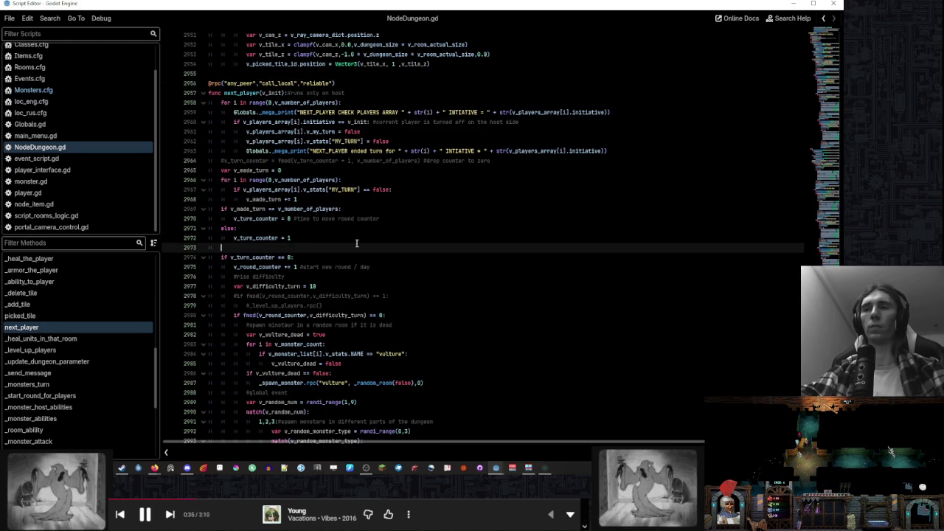
pyautogui.click(357, 247)
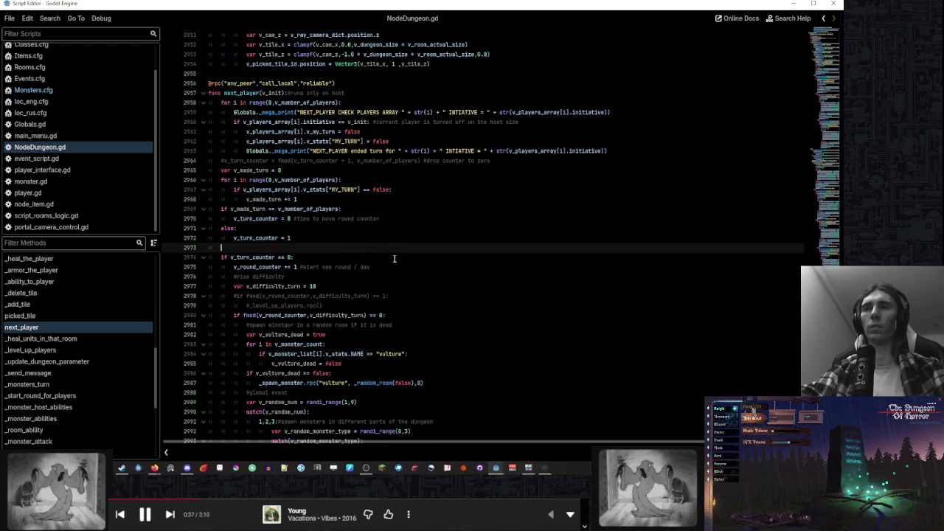
pyautogui.scroll(-4, 394, 258)
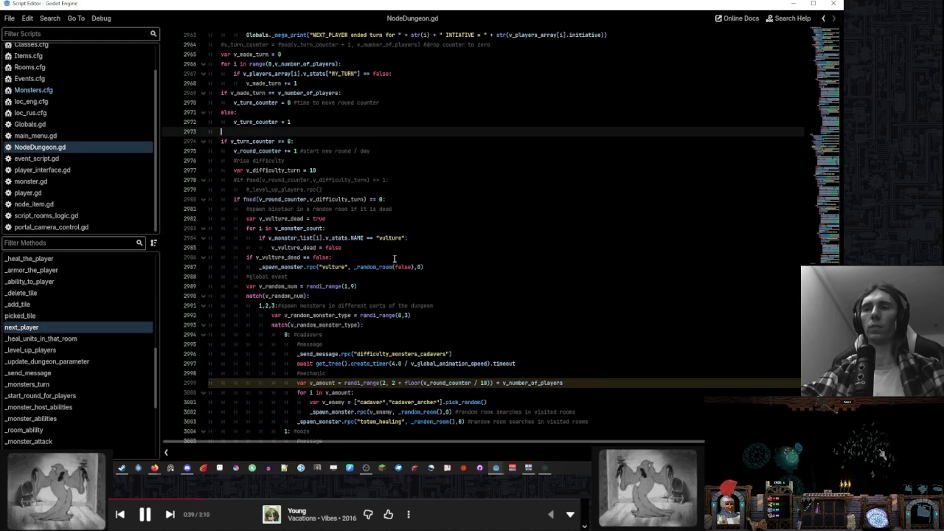
pyautogui.scroll(-3, 394, 258)
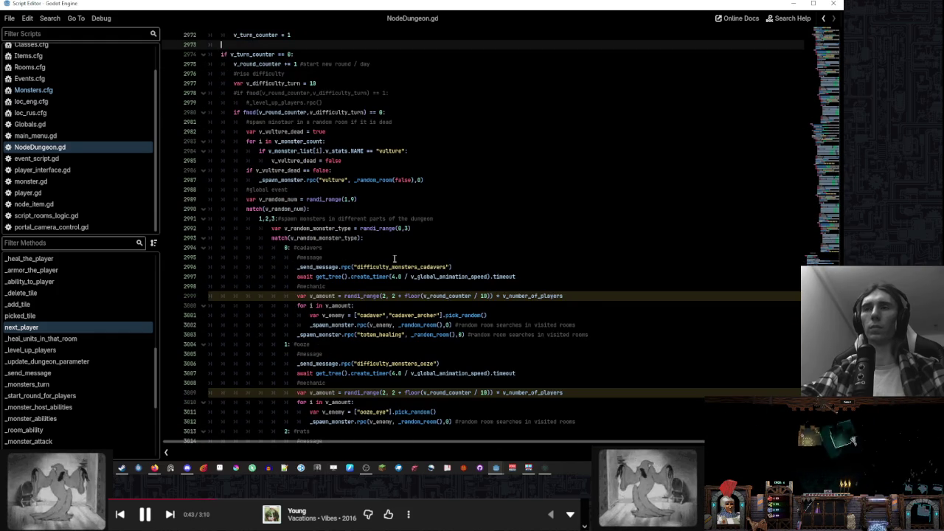
pyautogui.scroll(3, 394, 259)
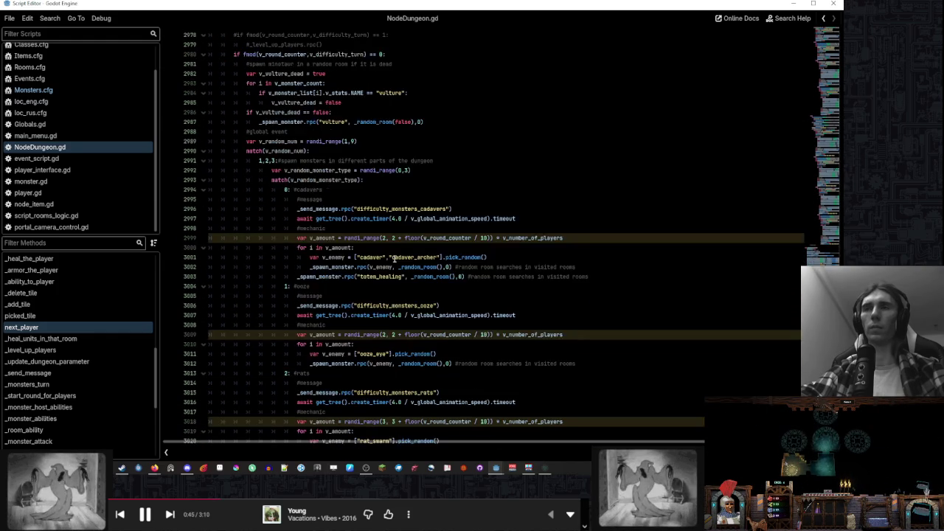
pyautogui.doubleClick(291, 219)
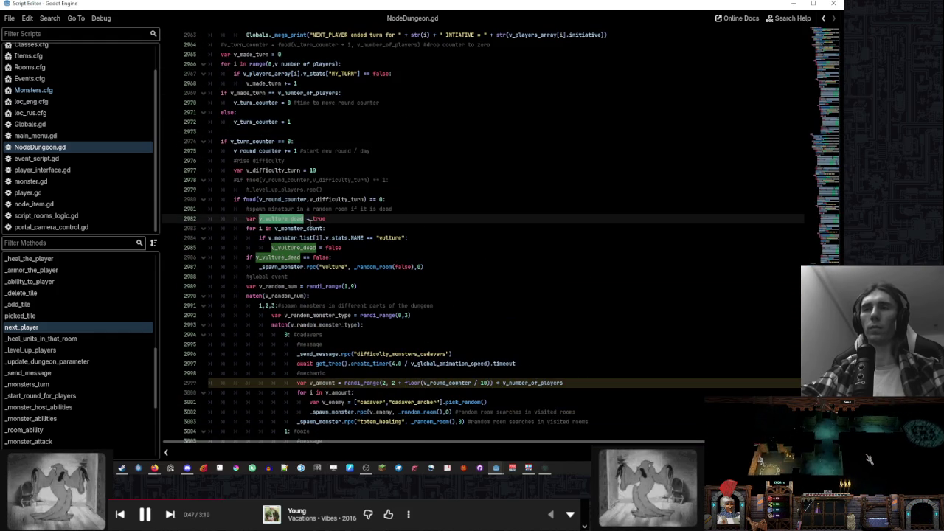
# Change the vulture respawn check from false to true and save NodeDungeon.gd
pyautogui.doubleClick(332, 257)
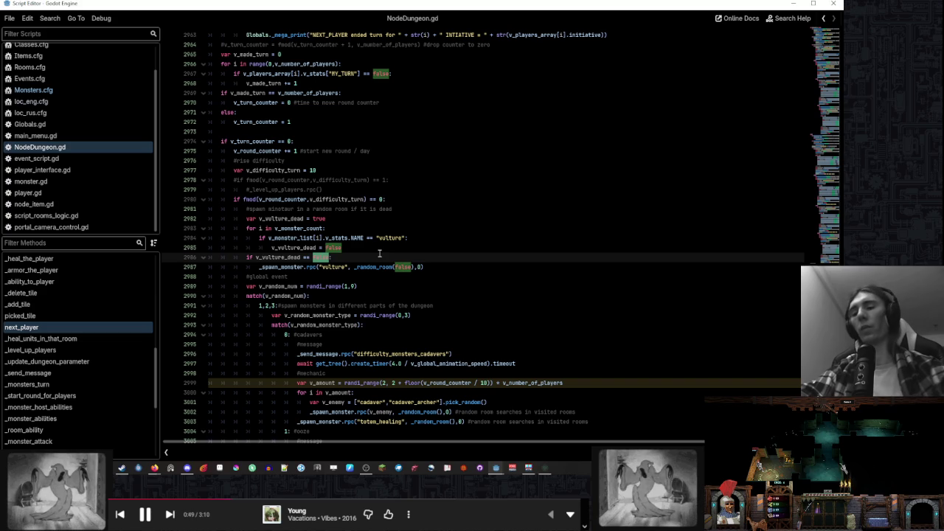
pyautogui.write('true')
pyautogui.press('Escape')
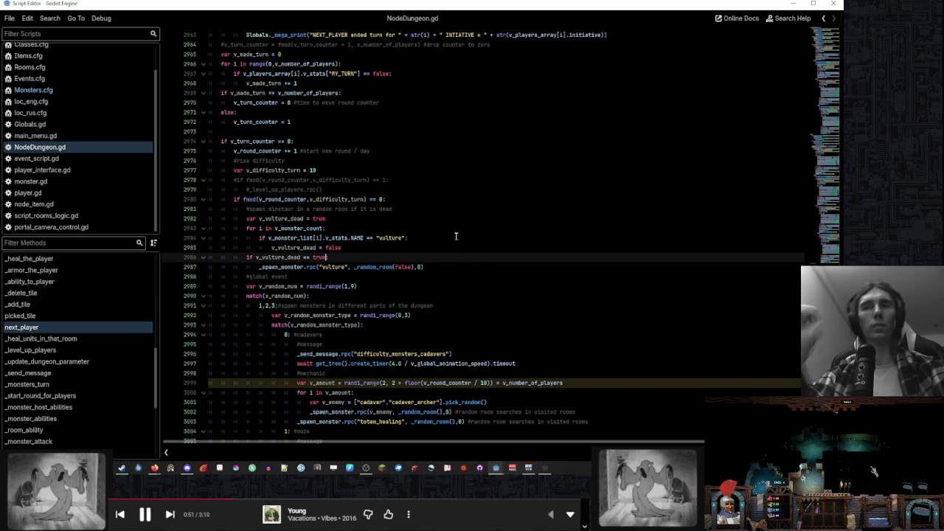
pyautogui.click(456, 236)
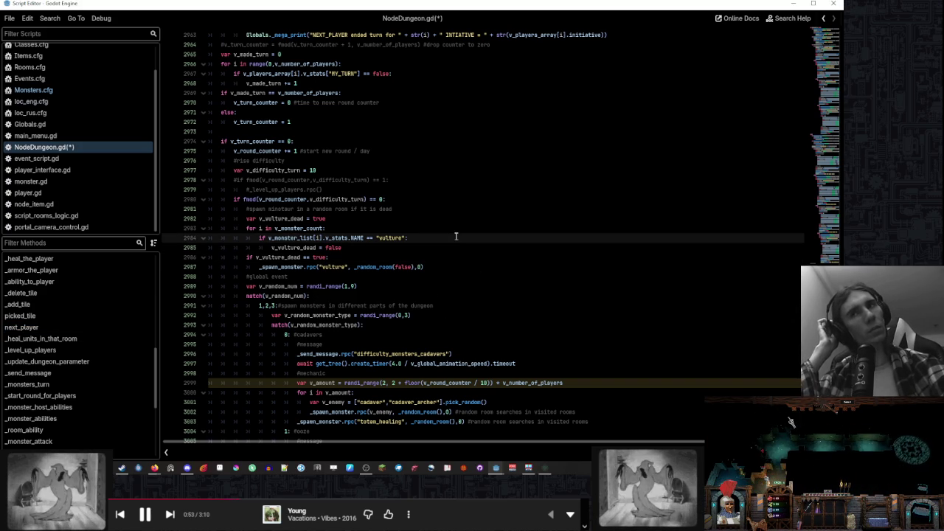
pyautogui.click(512, 274)
pyautogui.hotkey('ctrl', 's')
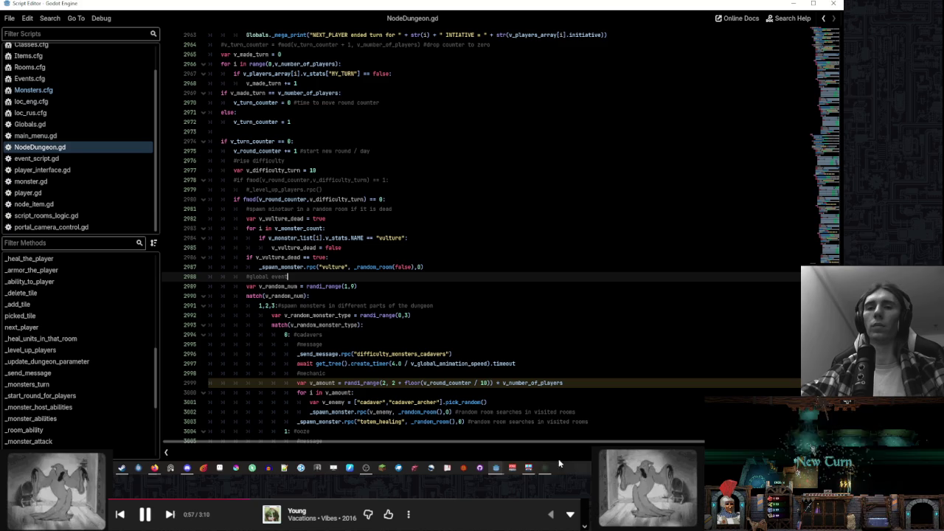
pyautogui.moveTo(550, 472)
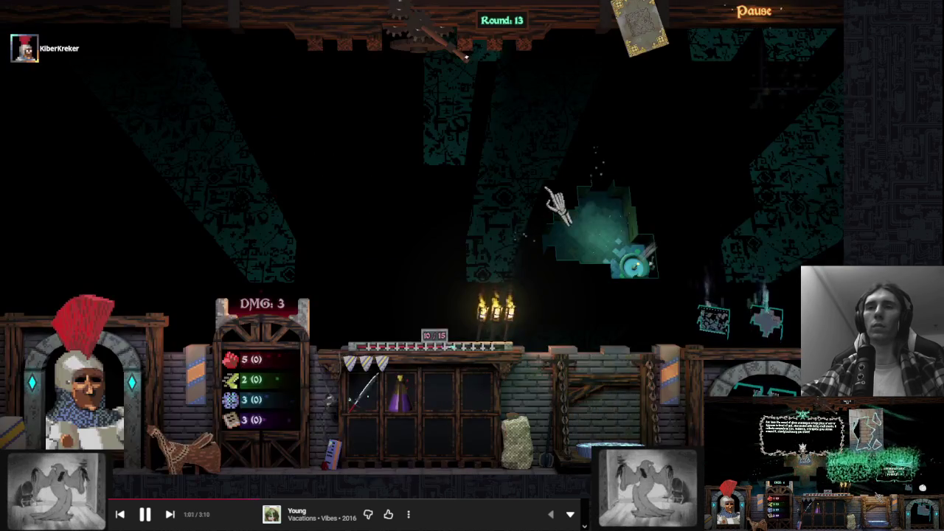
# Return to the running game and end turns repeatedly until Round 20
pyautogui.click(546, 428)
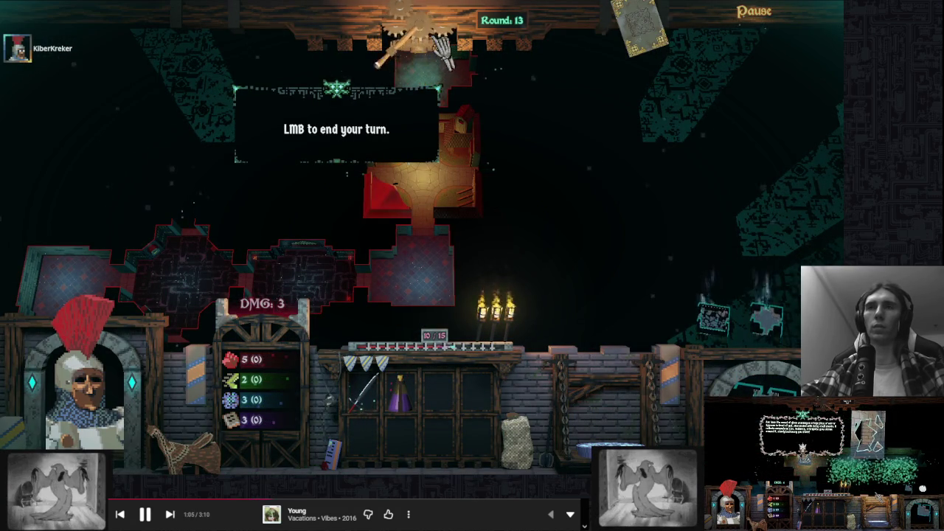
pyautogui.click(442, 49)
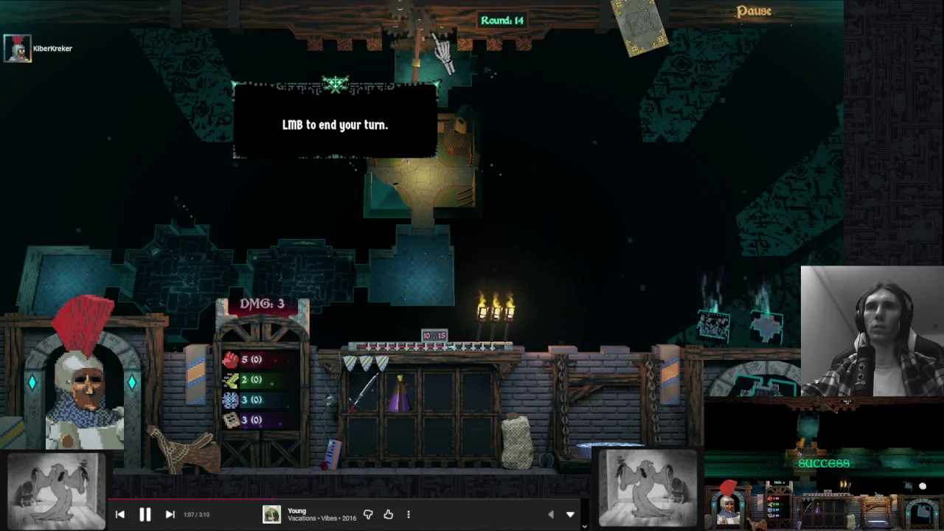
pyautogui.click(440, 47)
pyautogui.click(441, 46)
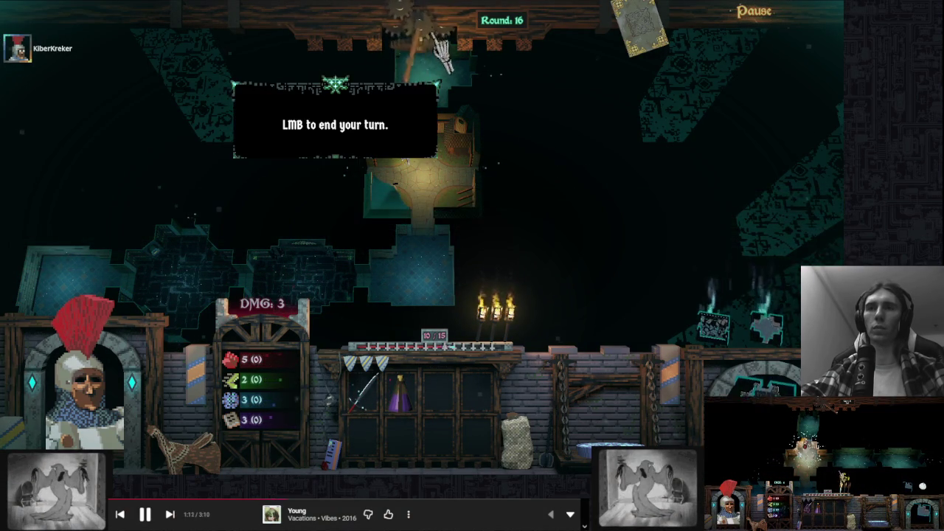
pyautogui.click(442, 49)
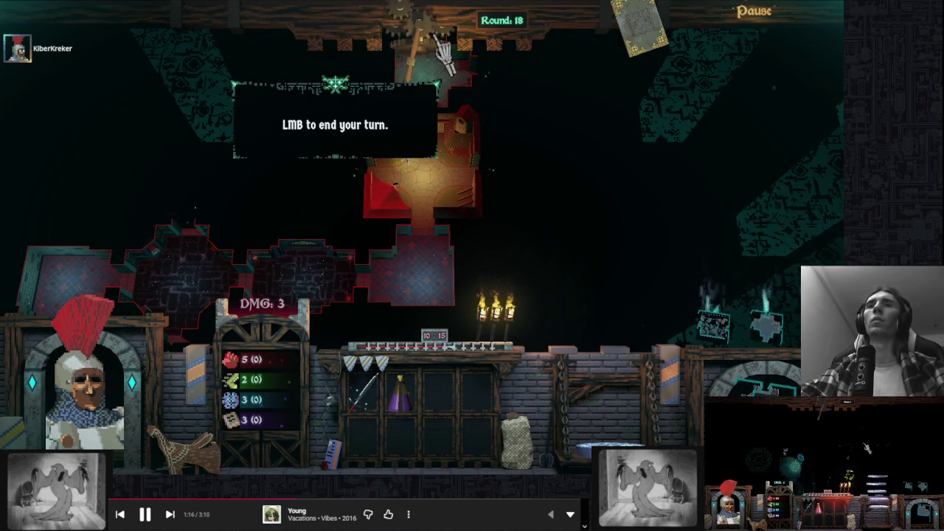
pyautogui.click(441, 47)
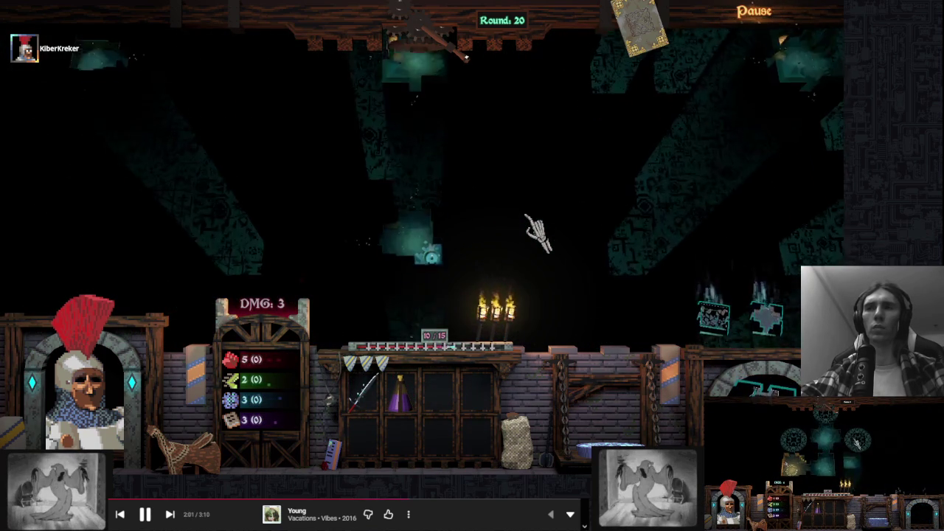
pyautogui.hotkey('alt', 'Tab')
# Filter the Output log for goblin ('obli') and then 'vulture' messages, then return to the game
pyautogui.moveTo(496, 465)
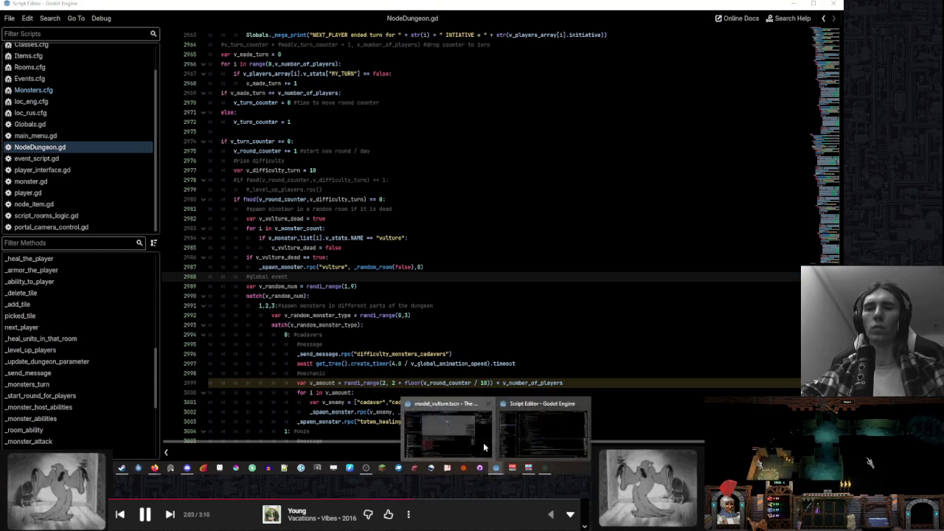
pyautogui.click(483, 443)
pyautogui.write('obli')
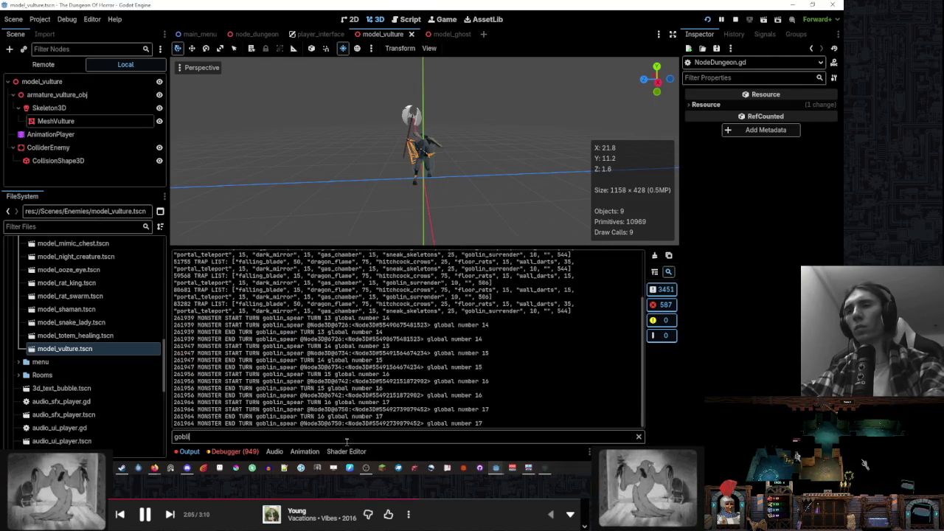
pyautogui.press('BackSpace')
pyautogui.press('BackSpace')
pyautogui.press('BackSpace')
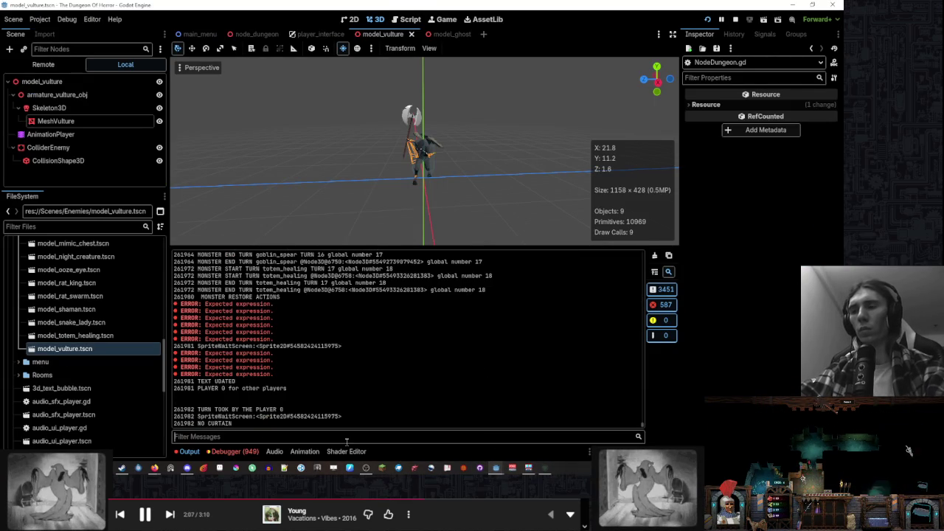
pyautogui.write('vulture')
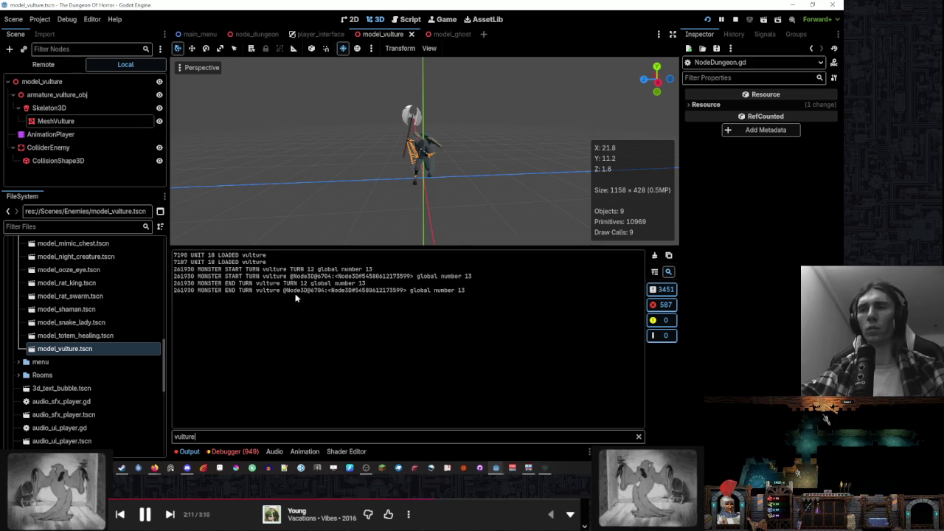
pyautogui.click(548, 469)
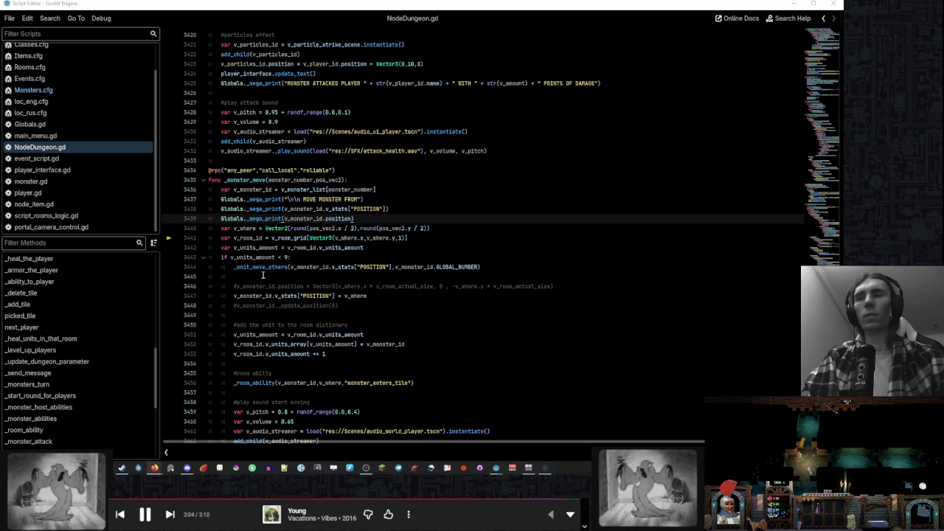
pyautogui.click(438, 236)
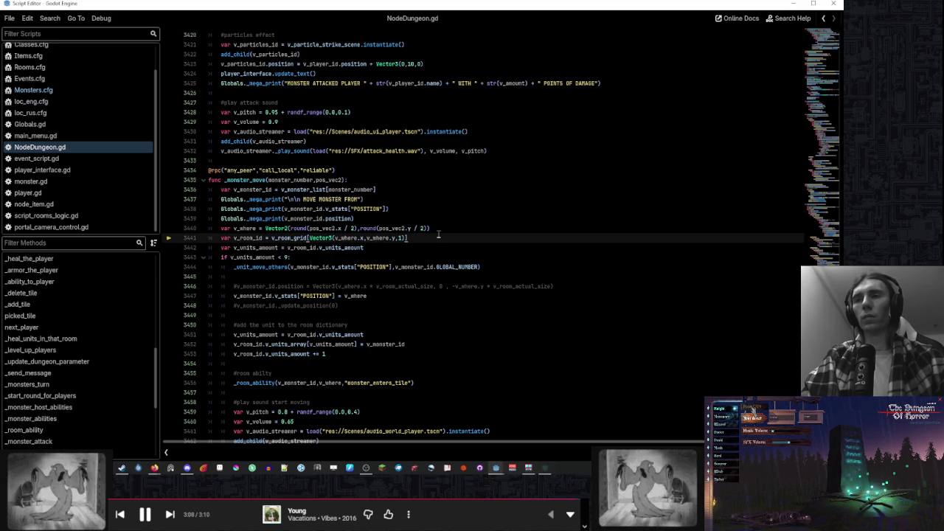
pyautogui.click(443, 229)
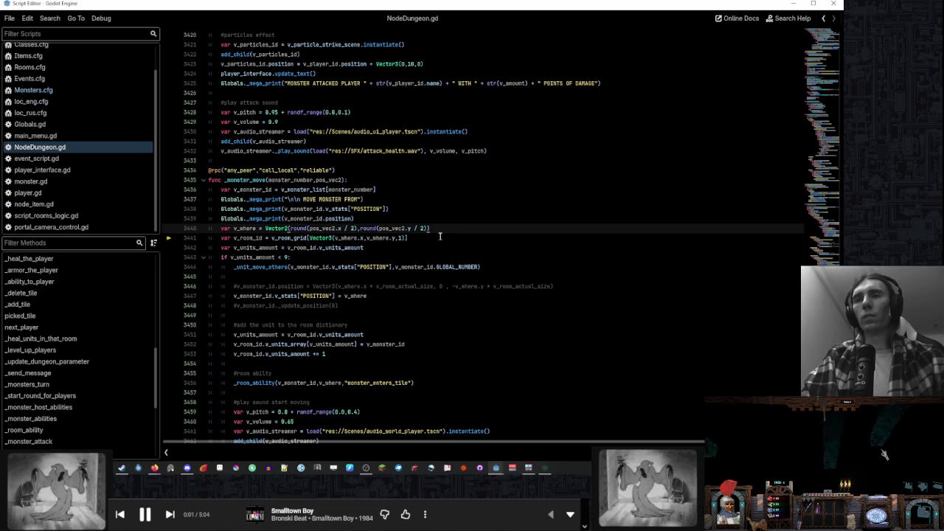
pyautogui.click(441, 235)
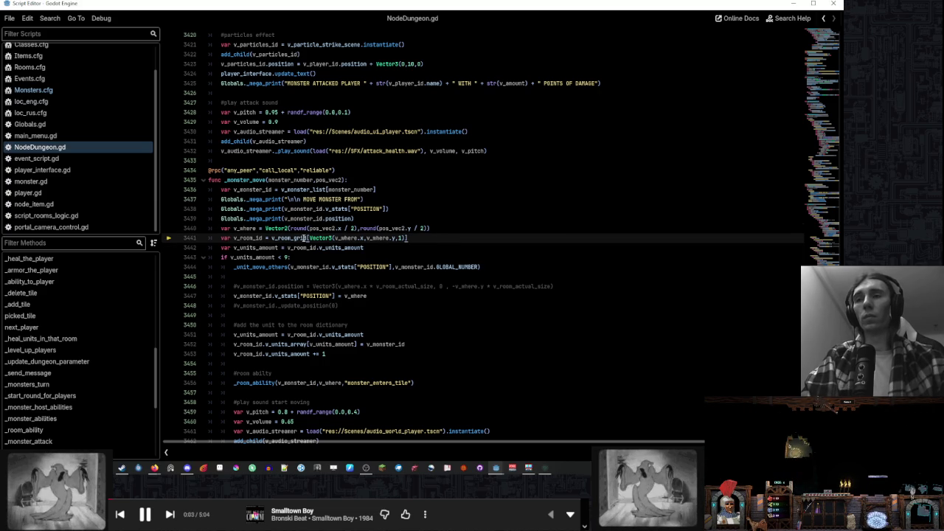
pyautogui.moveTo(304, 238)
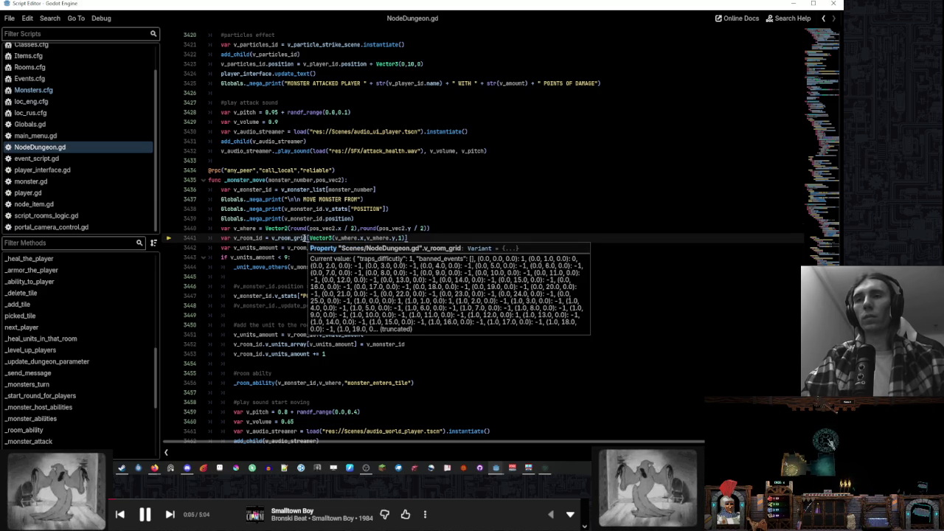
pyautogui.click(121, 469)
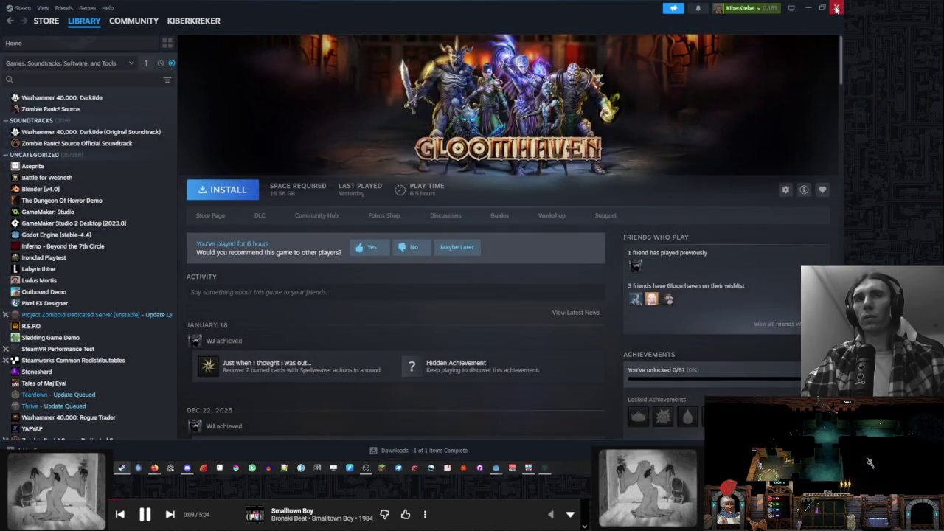
pyautogui.click(840, 4)
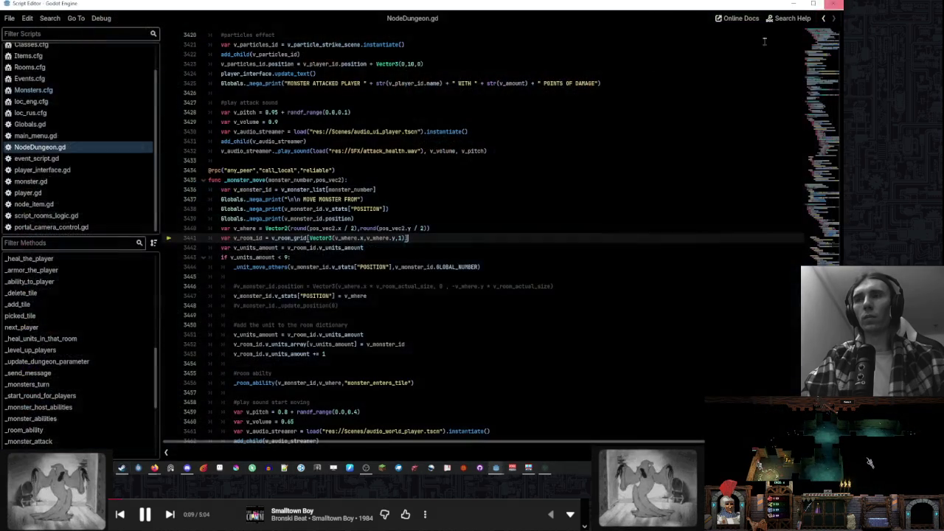
pyautogui.click(443, 228)
pyautogui.click(445, 236)
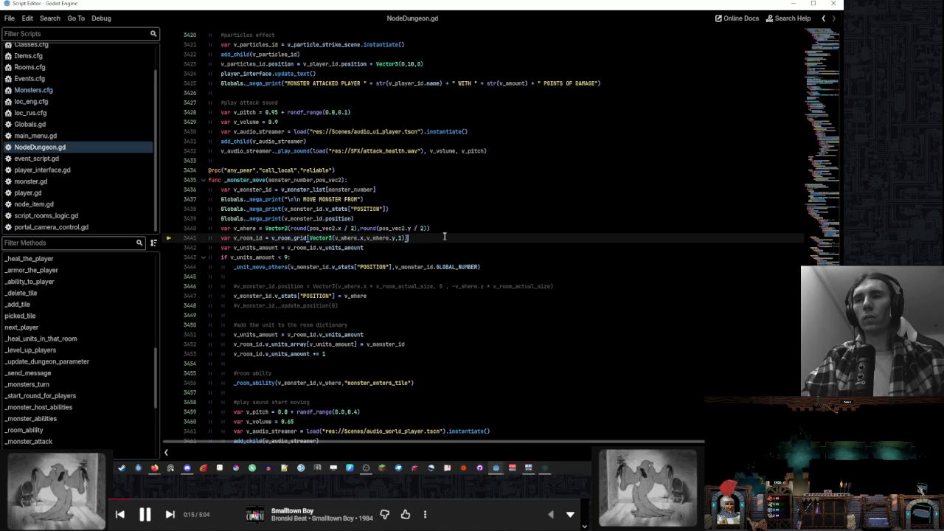
pyautogui.moveTo(497, 468)
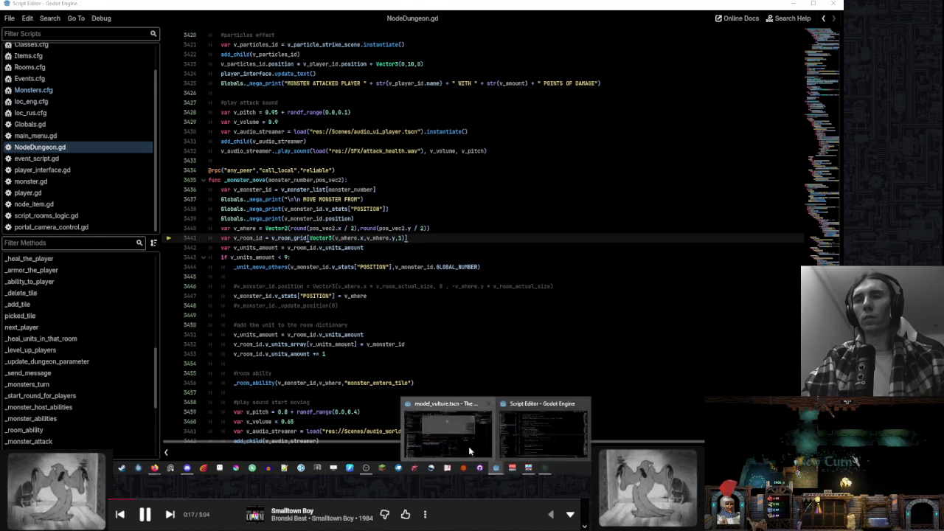
pyautogui.click(469, 443)
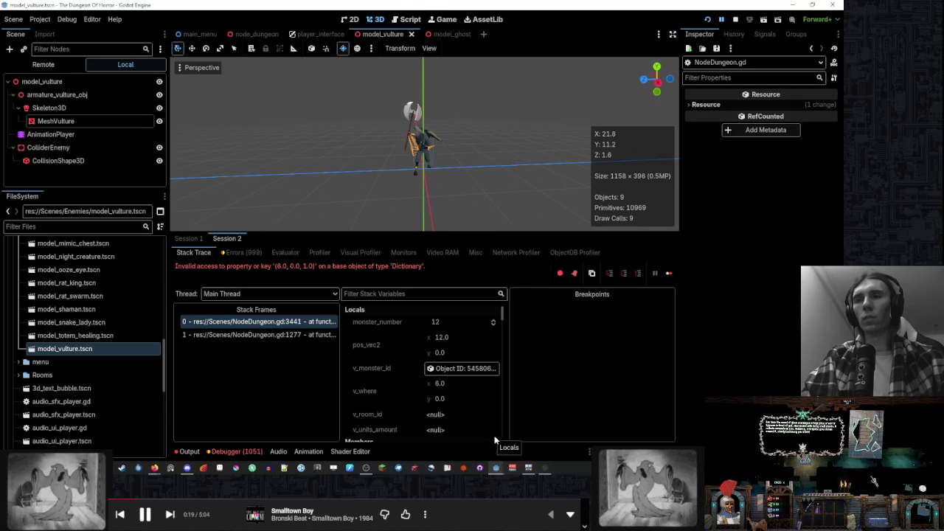
pyautogui.moveTo(499, 468)
pyautogui.click(436, 441)
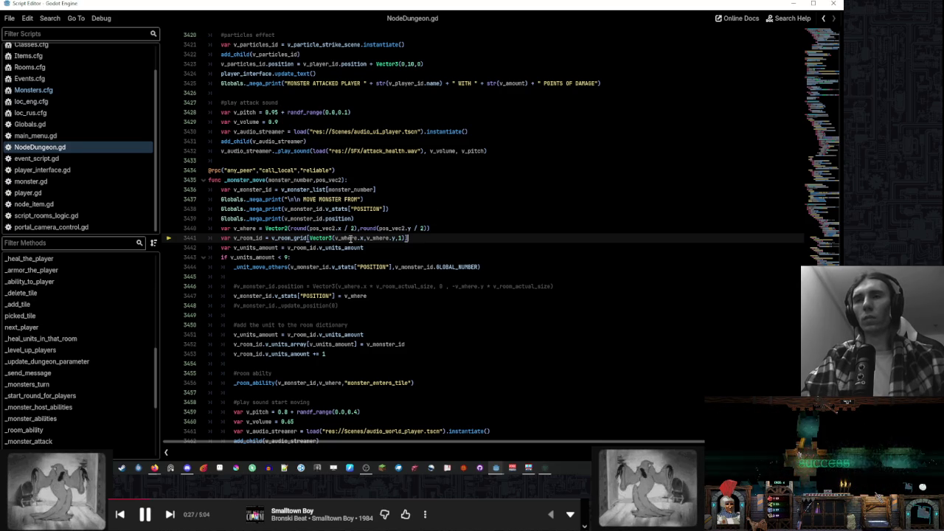
# Jump to the _random_room function from the method list in NodeDungeon.gd
pyautogui.moveTo(383, 238)
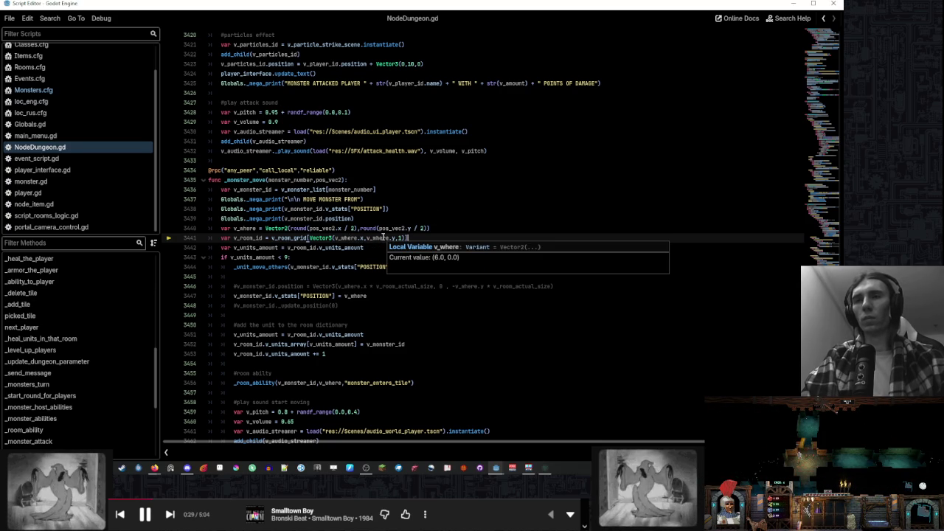
pyautogui.scroll(-5, 45, 340)
pyautogui.click(29, 372)
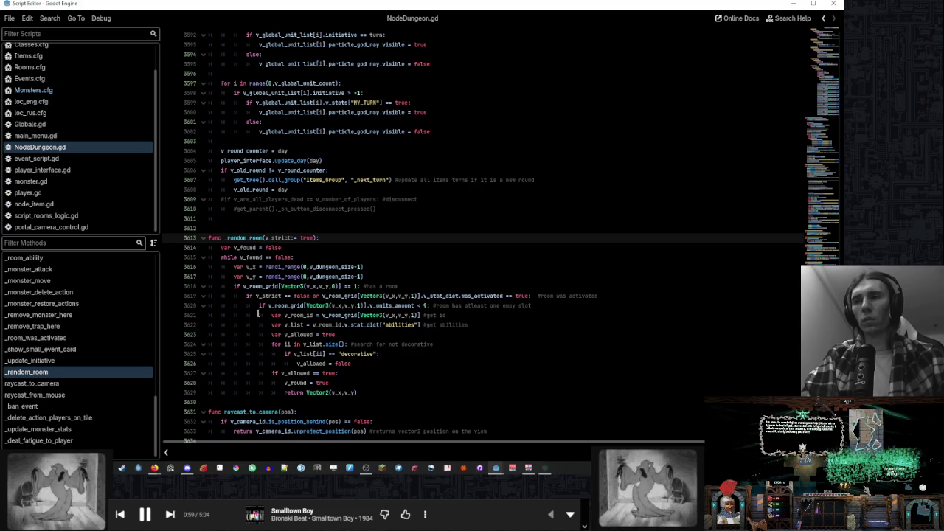
# Open the NodeDungeon.gd:1277 stack frame and inspect lines 1277 and 1279 of the _monster_move.rpc call
pyautogui.scroll(5, 86, 321)
pyautogui.moveTo(496, 467)
pyautogui.click(446, 427)
pyautogui.click(318, 334)
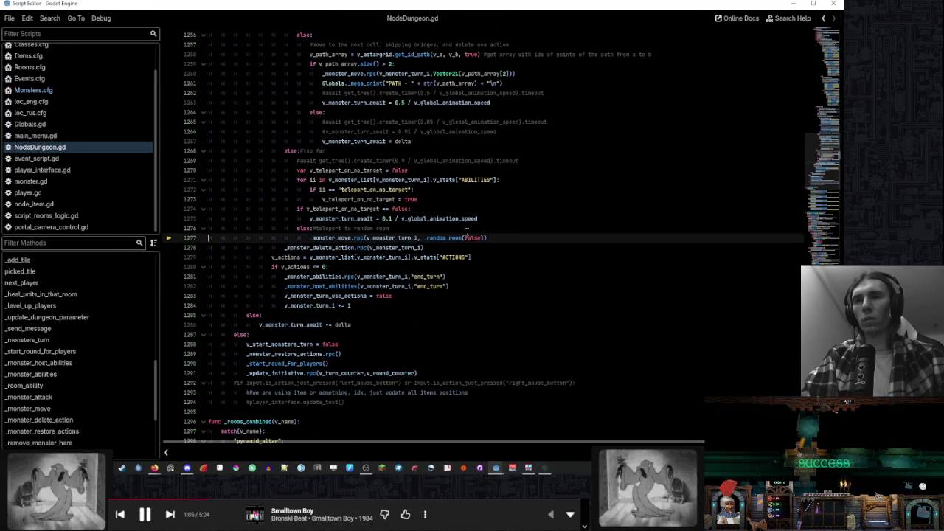
pyautogui.click(504, 237)
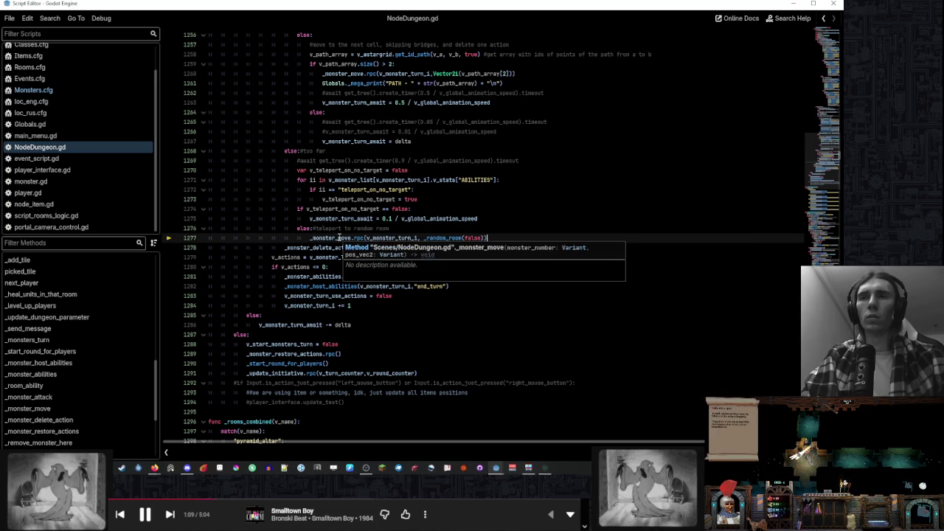
pyautogui.click(514, 258)
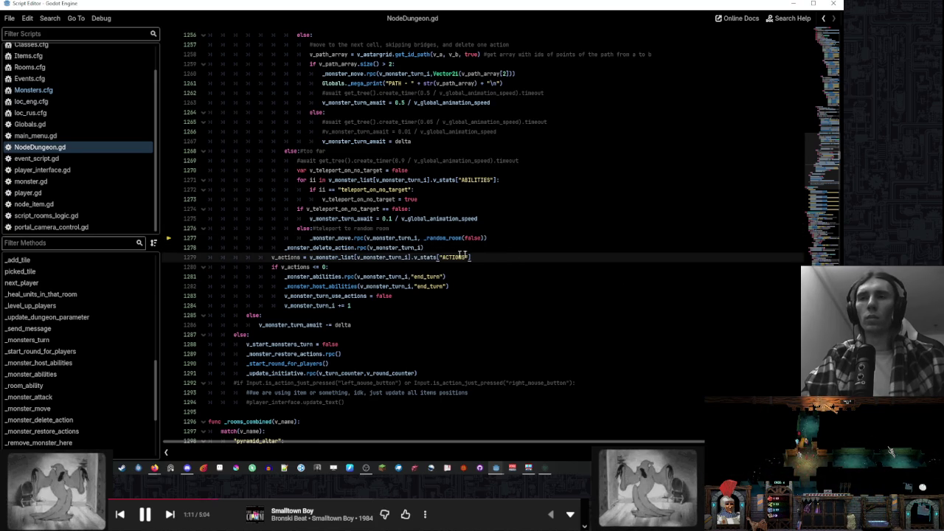
pyautogui.scroll(2, 333, 273)
pyautogui.scroll(3, 473, 276)
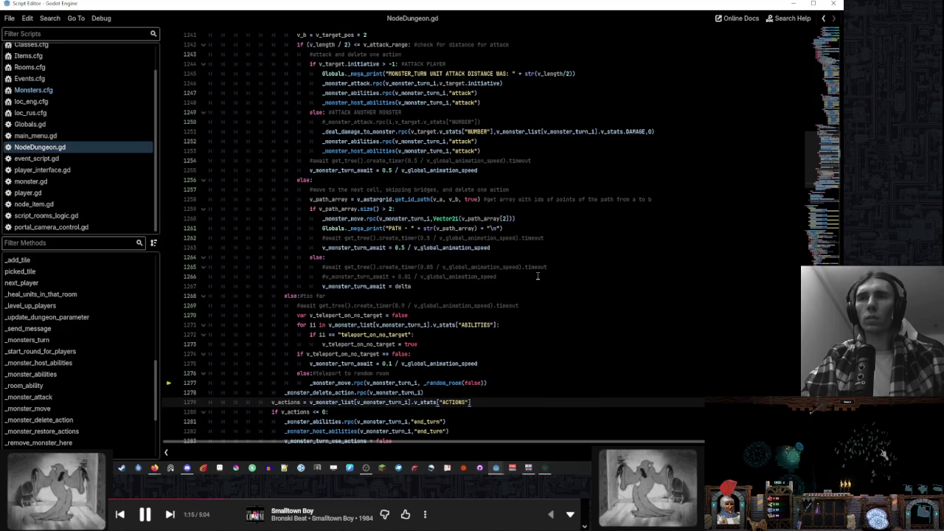
pyautogui.scroll(1, 538, 276)
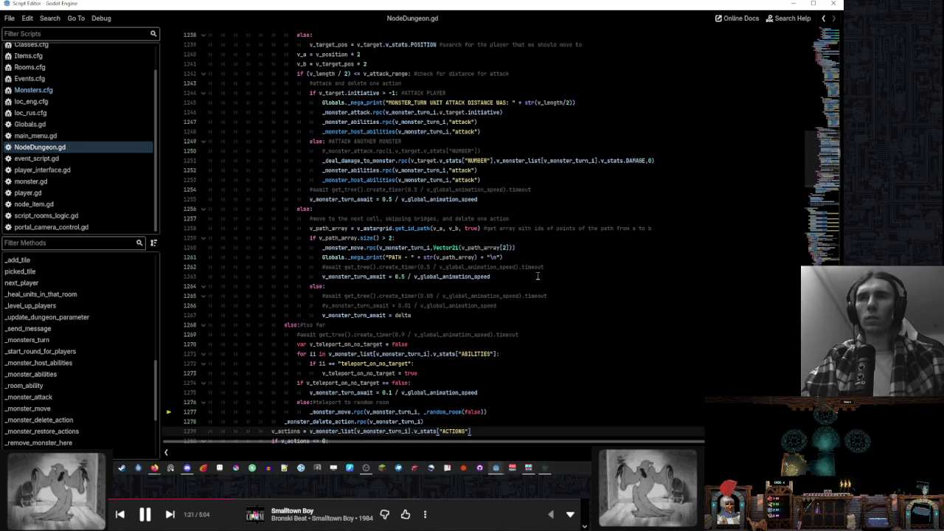
pyautogui.doubleClick(346, 113)
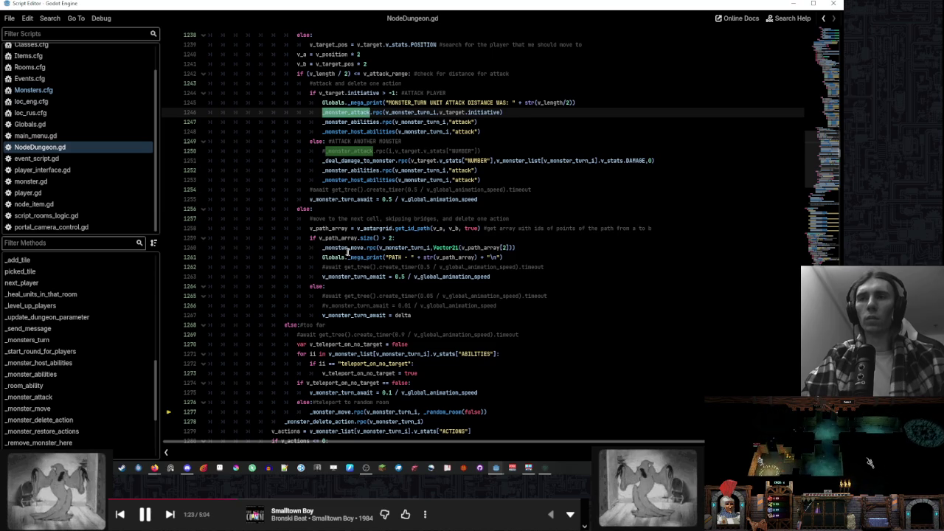
pyautogui.doubleClick(344, 248)
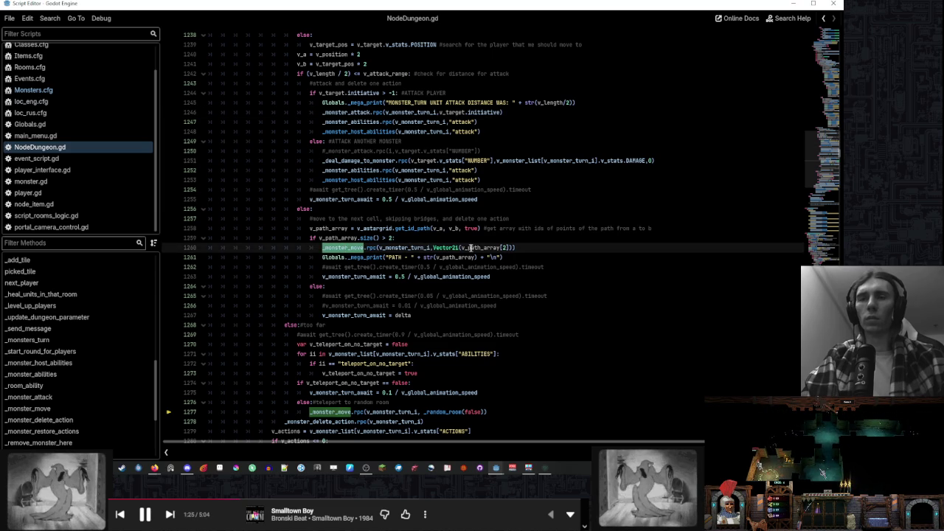
pyautogui.moveTo(455, 248)
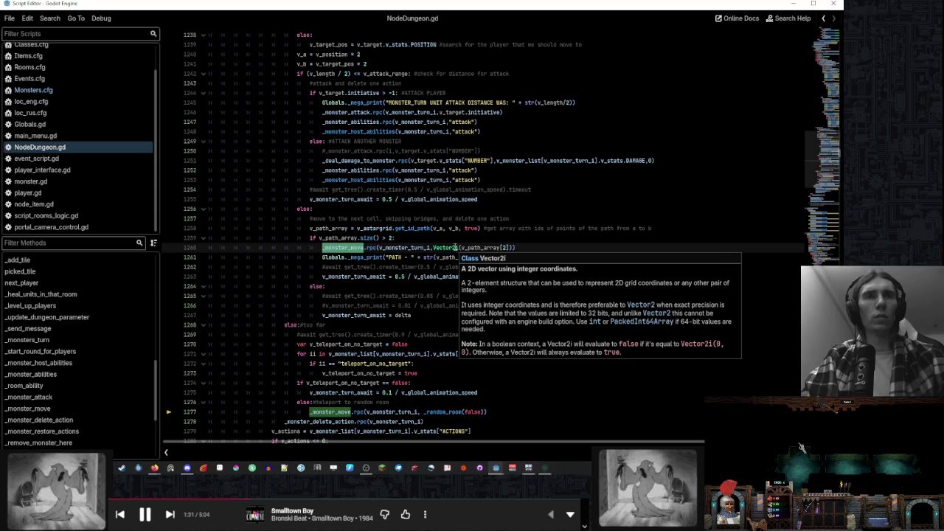
pyautogui.click(525, 248)
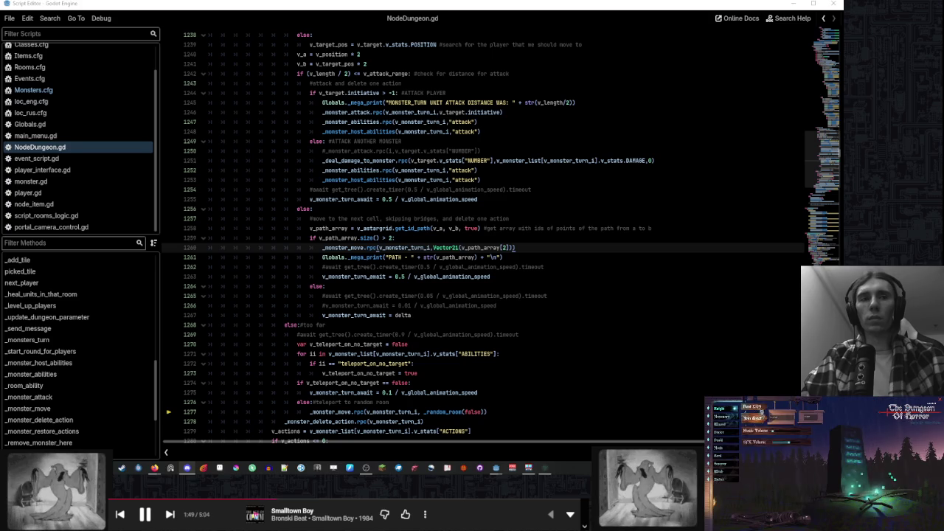
pyautogui.click(752, 410)
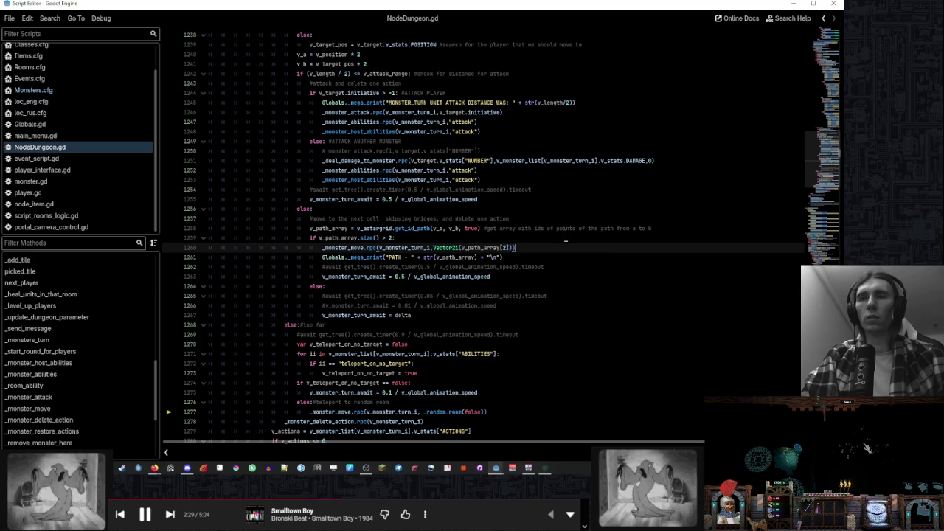
pyautogui.scroll(1, 568, 251)
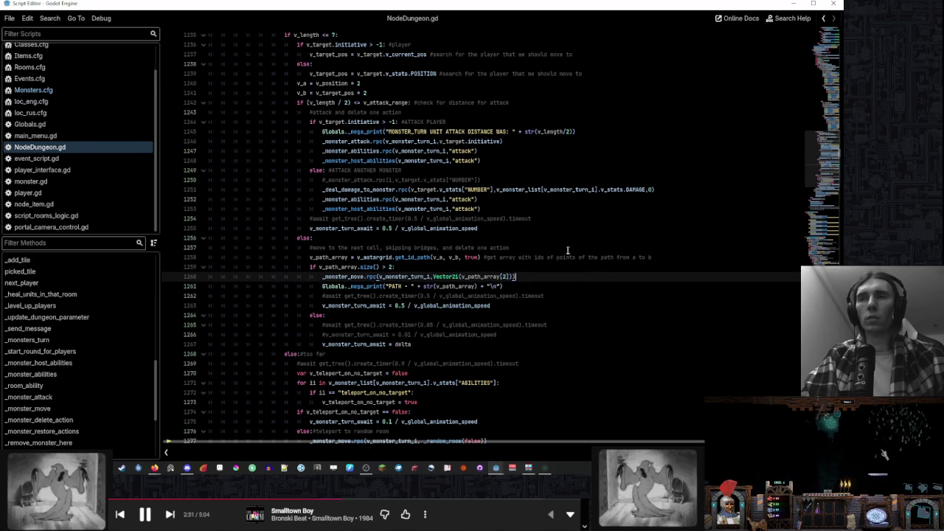
pyautogui.scroll(2, 568, 250)
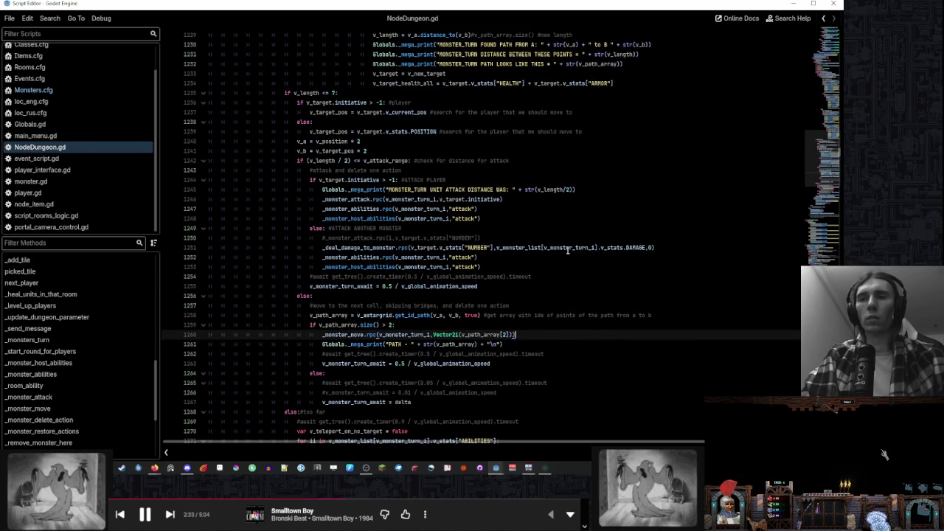
pyautogui.scroll(-7, 568, 251)
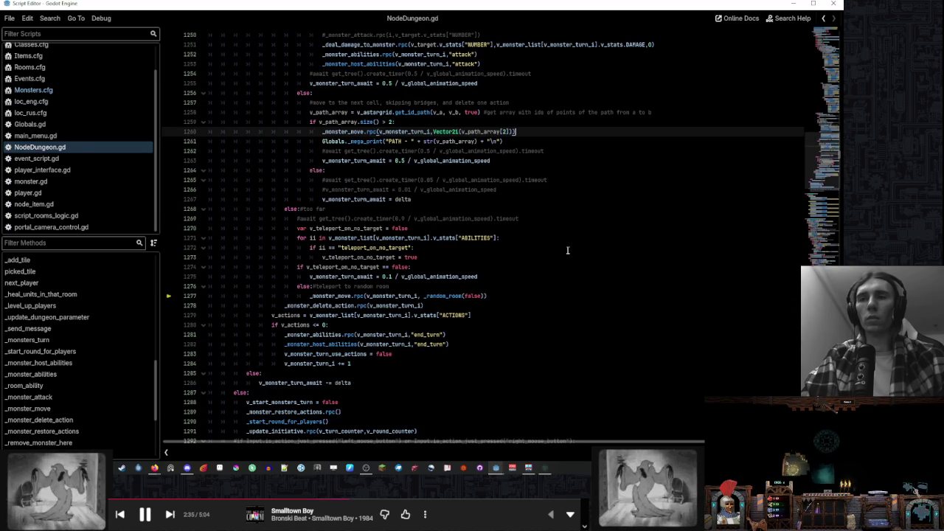
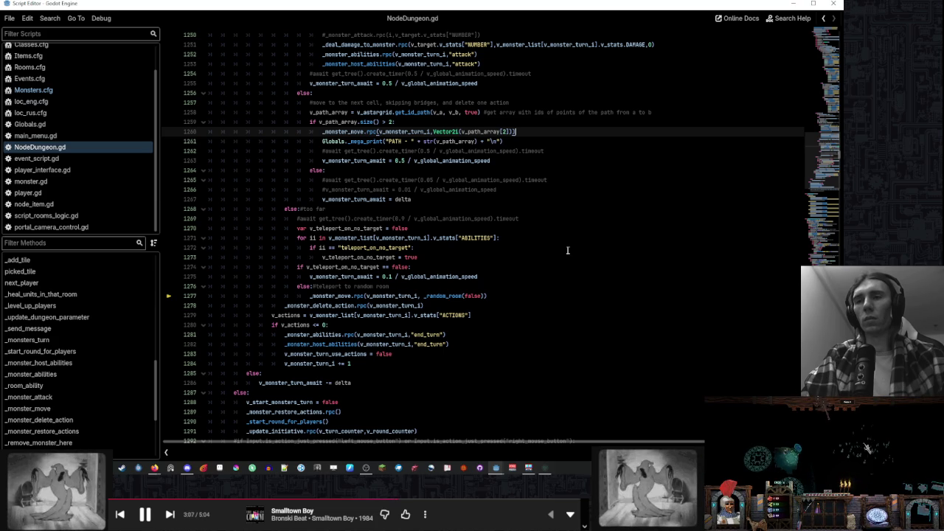
# Review the _monster_abilities and _monster_host_abilities functions, highlighting every use of v_new_pos
pyautogui.scroll(5, 567, 250)
pyautogui.scroll(9, 567, 251)
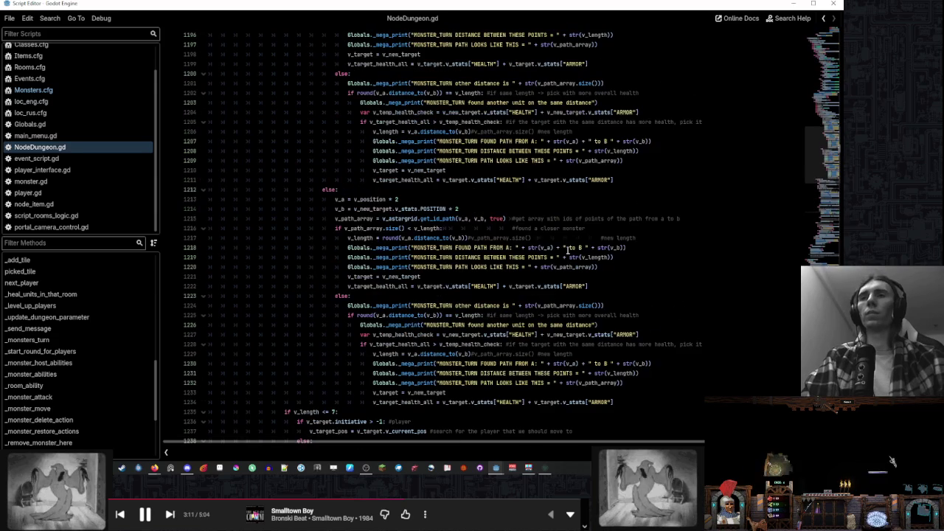
pyautogui.scroll(5, 567, 250)
pyautogui.scroll(3, 569, 250)
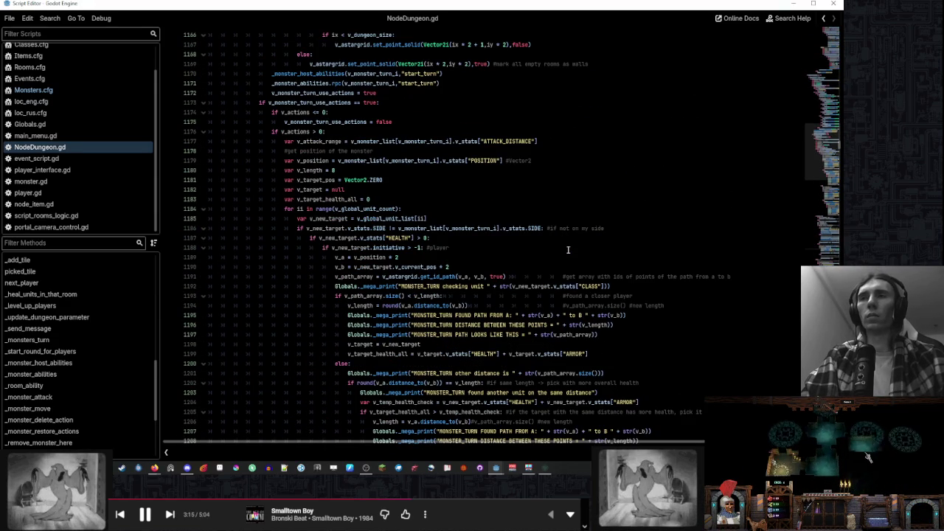
pyautogui.scroll(-12, 568, 250)
pyautogui.scroll(-7, 568, 251)
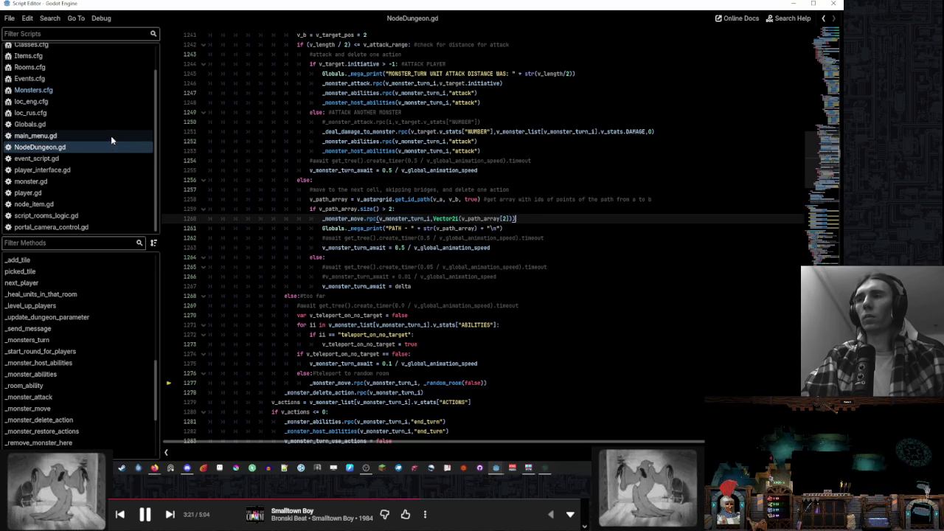
pyautogui.click(101, 374)
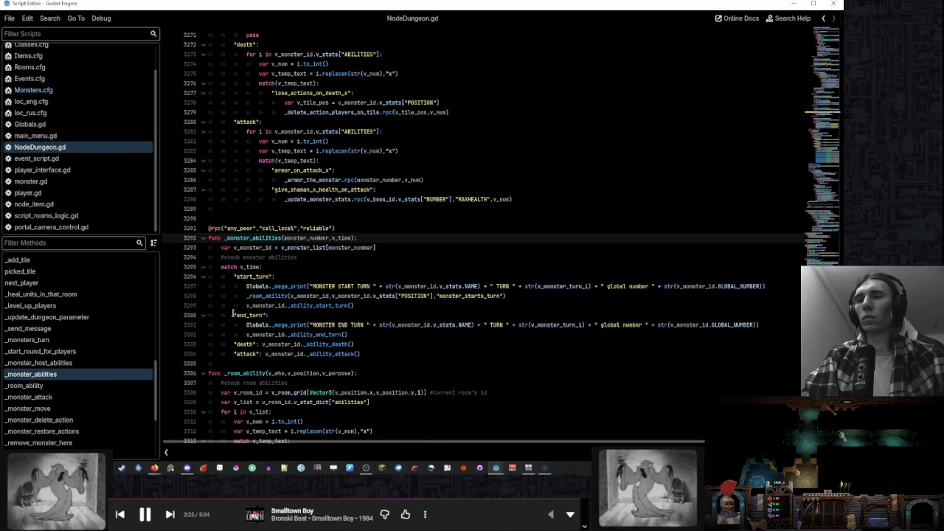
pyautogui.click(97, 363)
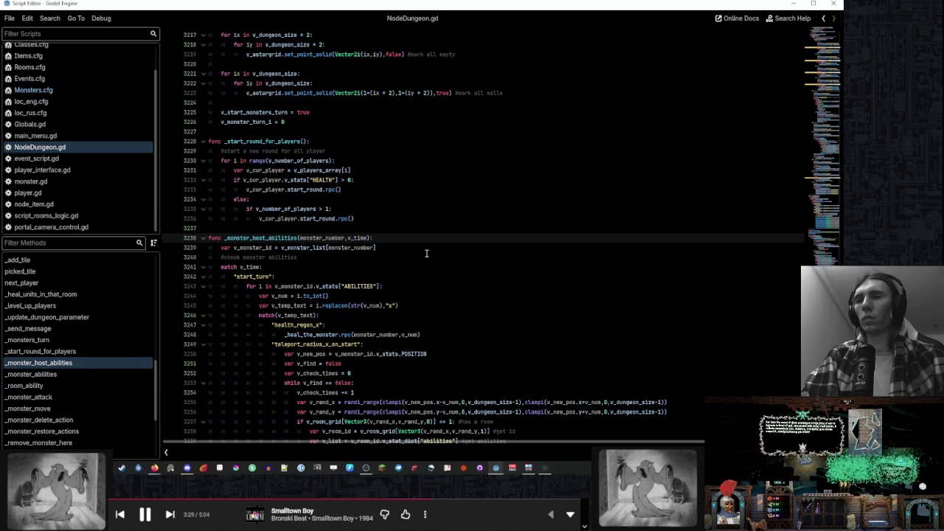
pyautogui.scroll(-5, 431, 254)
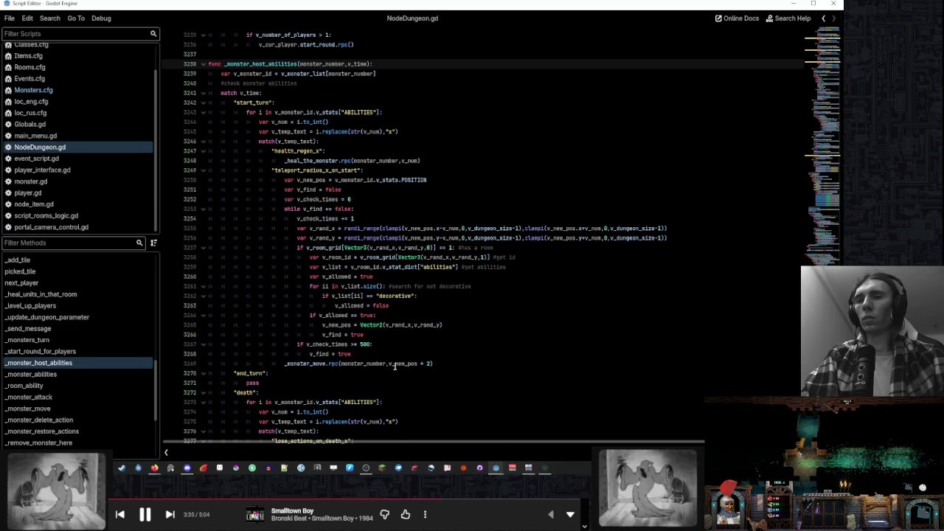
pyautogui.doubleClick(395, 364)
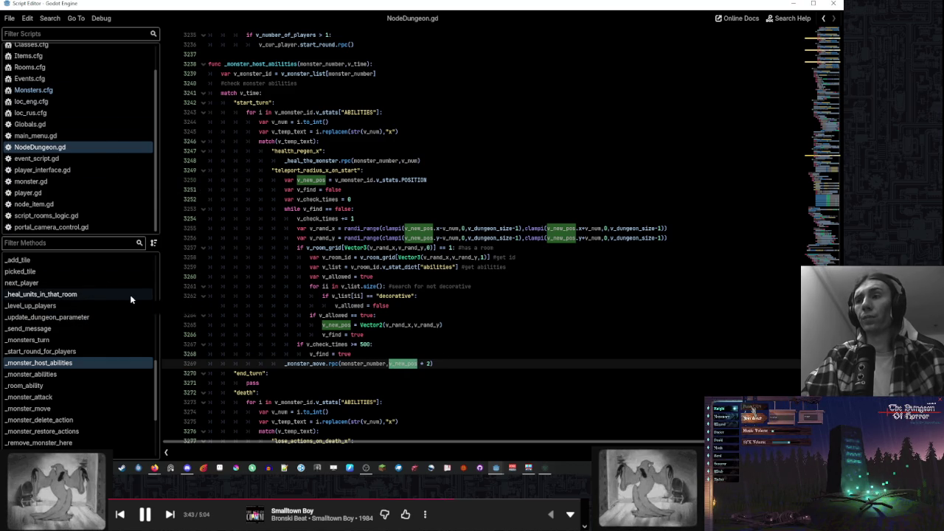
# Append '* 2' to the _random_room(false) position on line 1277 of the teleport move
pyautogui.scroll(3, 104, 348)
pyautogui.scroll(5, 104, 347)
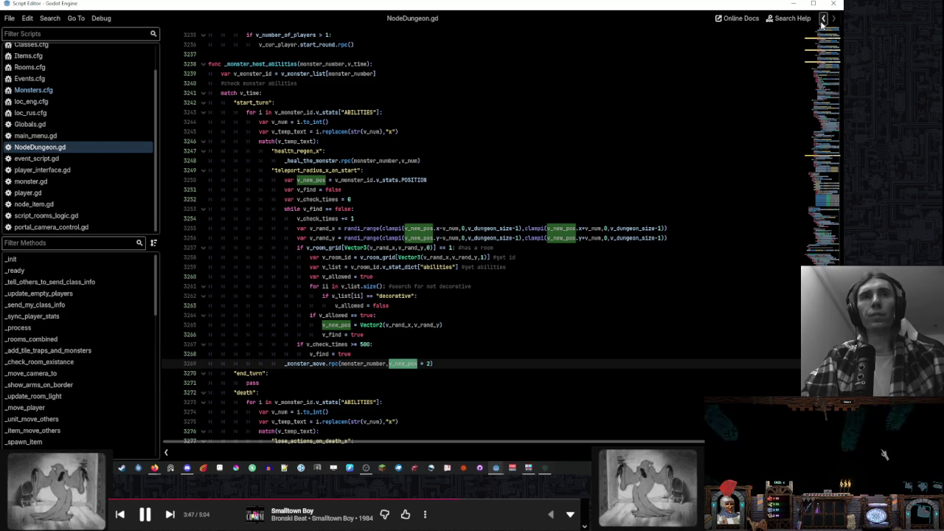
pyautogui.scroll(5, 400, 258)
pyautogui.scroll(-10, 401, 258)
pyautogui.scroll(2, 401, 258)
pyautogui.scroll(-8, 401, 259)
pyautogui.scroll(13, 401, 259)
pyautogui.scroll(13, 408, 268)
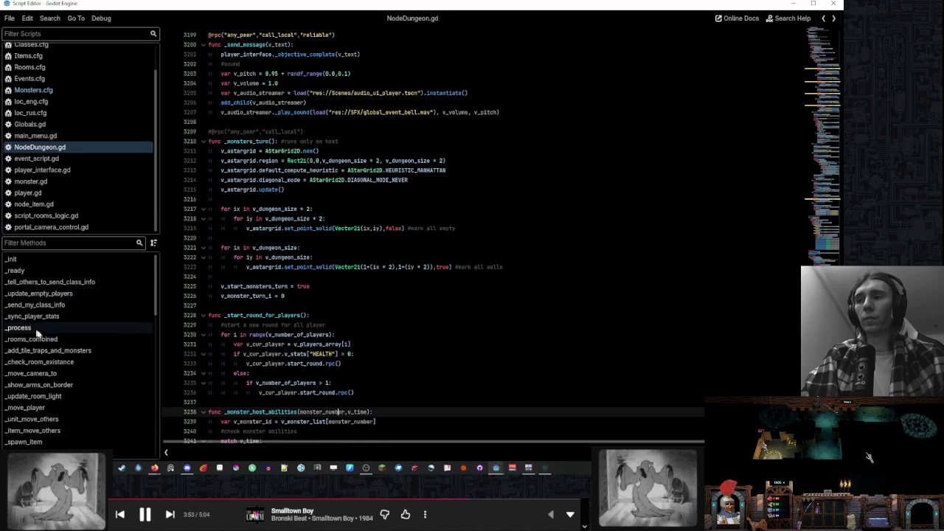
pyautogui.click(34, 338)
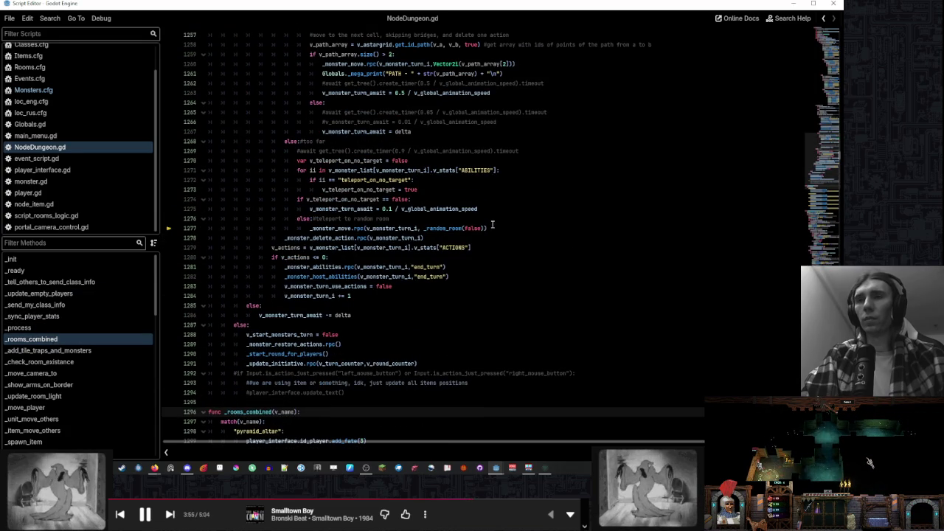
pyautogui.click(484, 228)
pyautogui.write('* ')
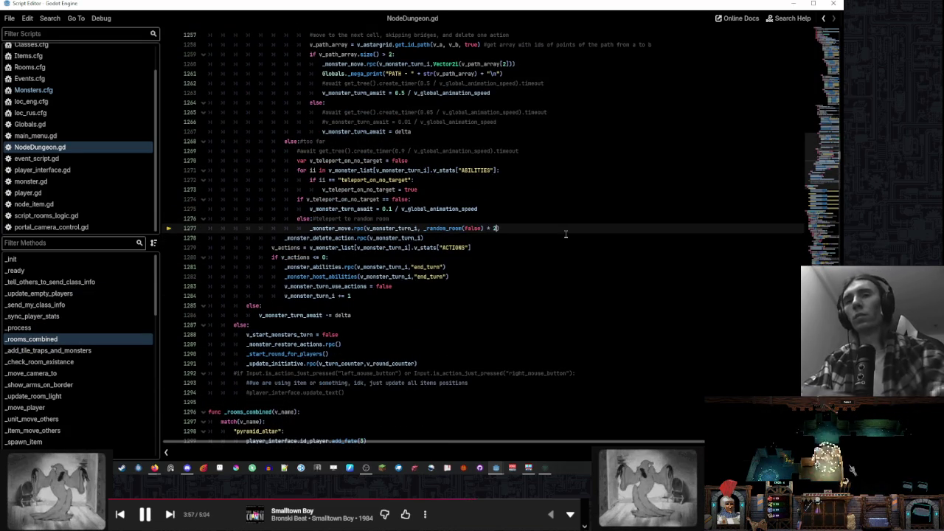
pyautogui.write('2')
pyautogui.click(554, 219)
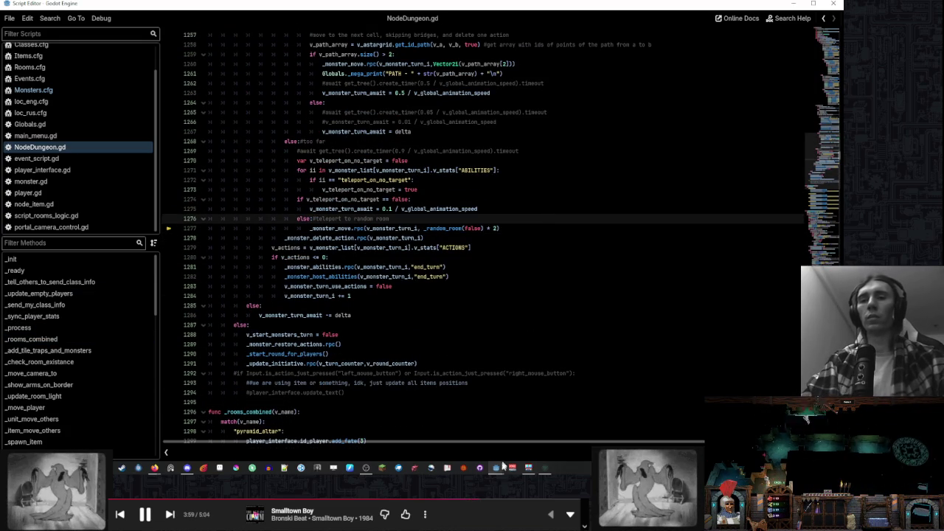
# Resume the paused game from the debugger, end a turn to playtest, then return to the script editor
pyautogui.moveTo(503, 462)
pyautogui.click(442, 432)
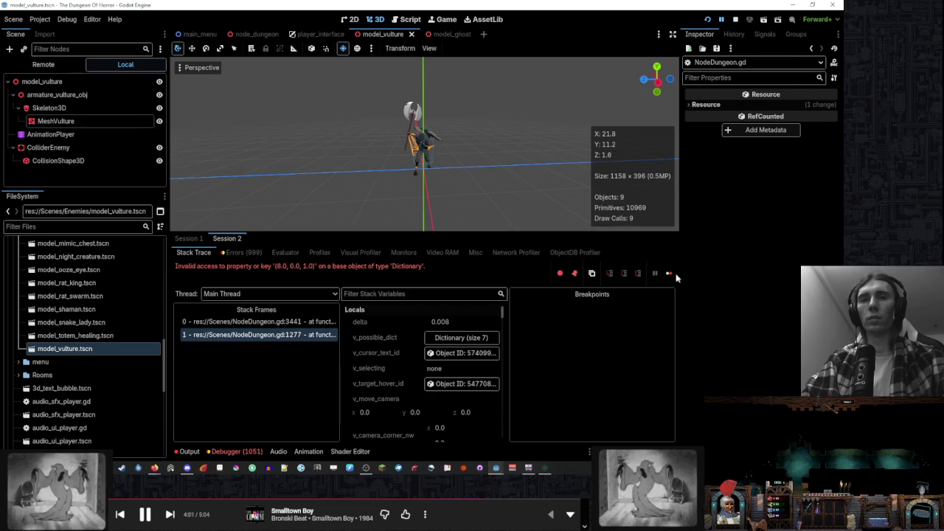
pyautogui.click(670, 274)
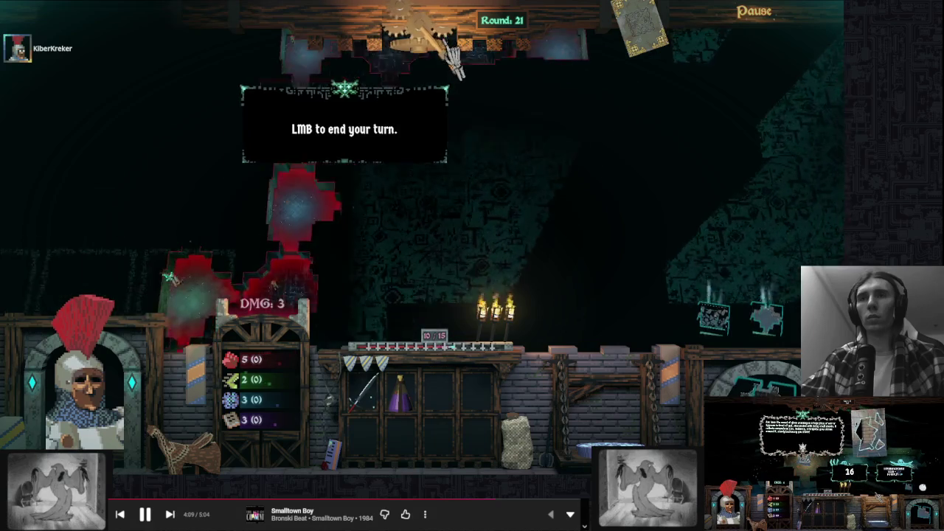
pyautogui.click(451, 59)
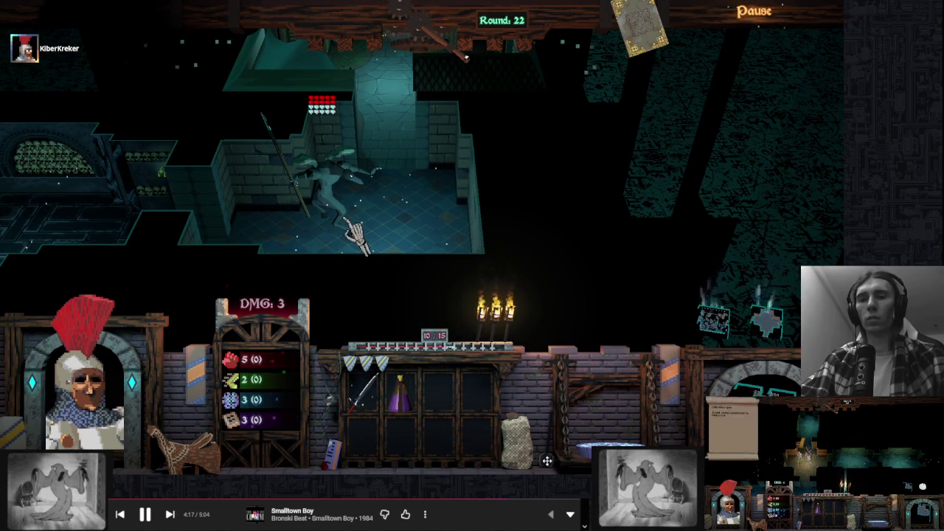
pyautogui.moveTo(496, 468)
pyautogui.click(533, 433)
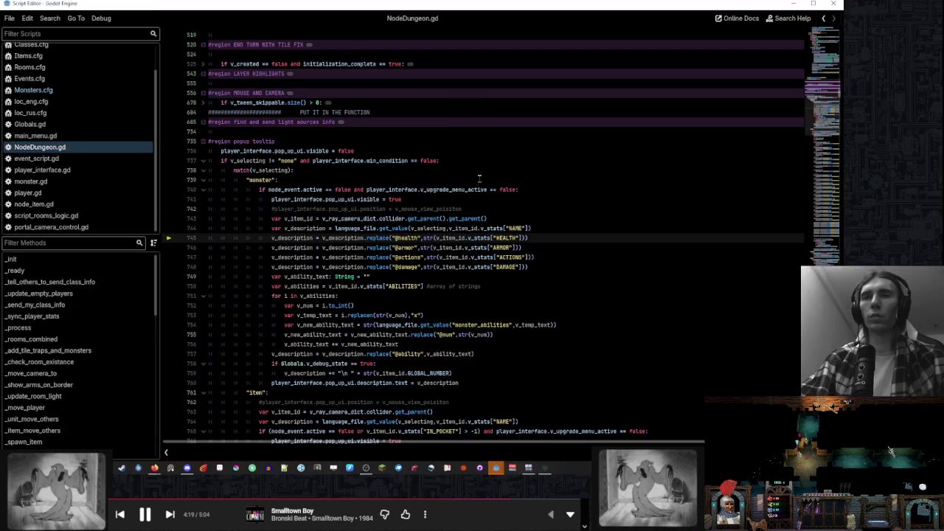
# Open the loc_rus.cfg localization file and scroll to the bone_construct entry
pyautogui.click(450, 424)
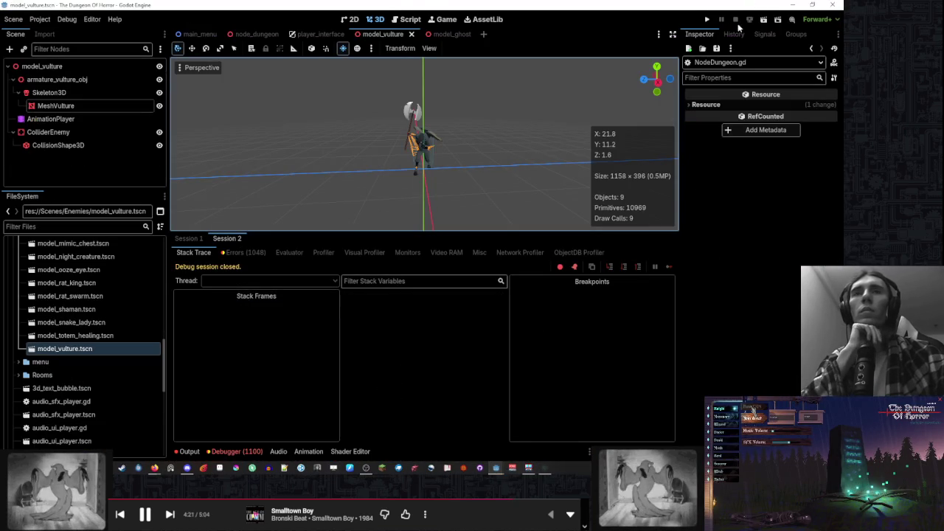
pyautogui.click(407, 19)
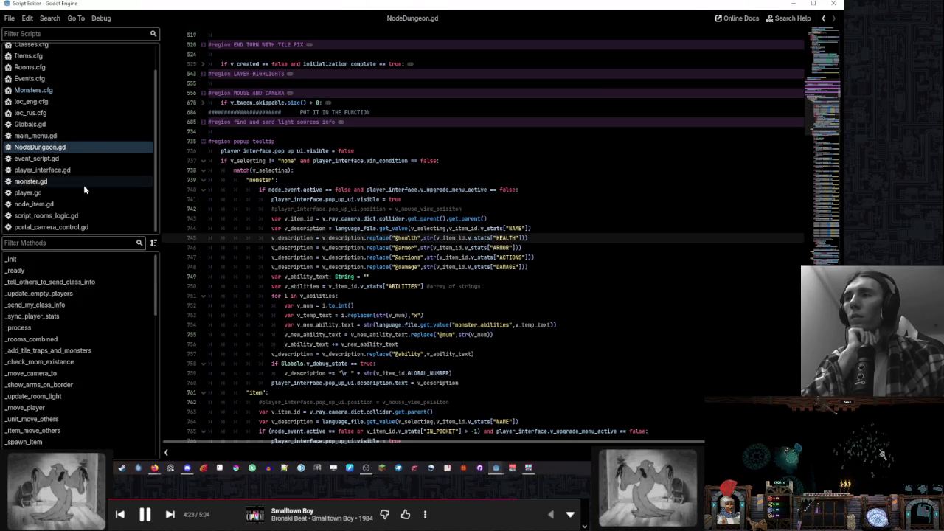
pyautogui.scroll(2, 85, 144)
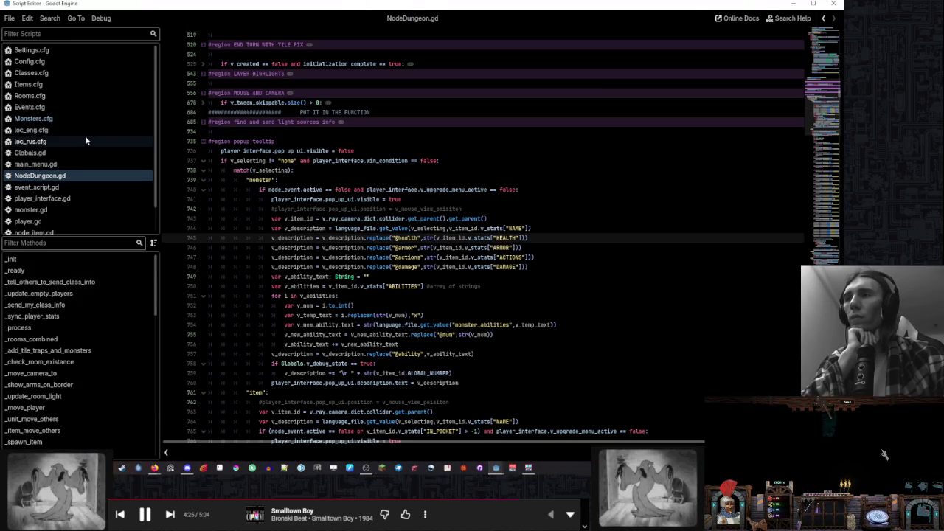
pyautogui.click(85, 142)
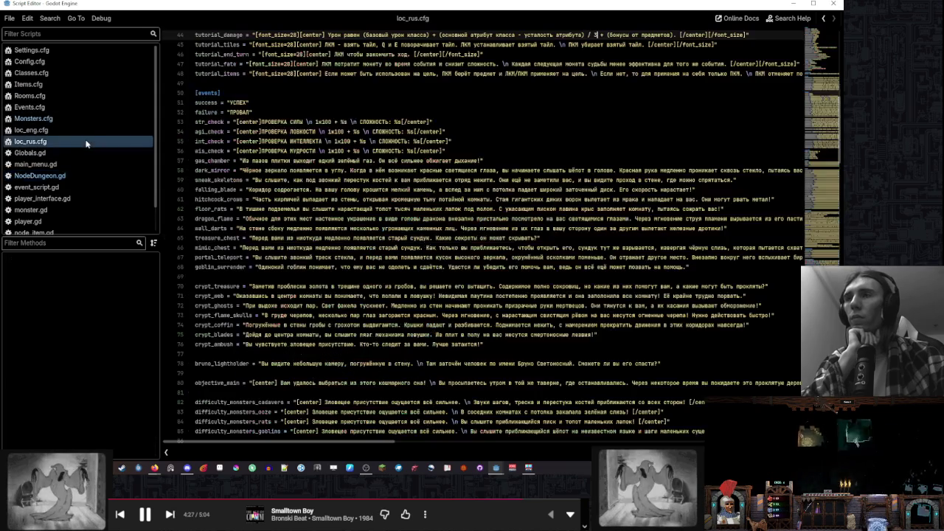
pyautogui.scroll(-15, 811, 162)
pyautogui.scroll(-15, 487, 229)
# Duplicate the bone_construct entry below itself, separated by a blank line
pyautogui.moveTo(663, 364); pyautogui.dragTo(669, 334)
pyautogui.hotkey('ctrl', 'c')
pyautogui.click(666, 364)
pyautogui.hotkey('ctrl', 'v')
pyautogui.click(674, 363)
pyautogui.press('Return')
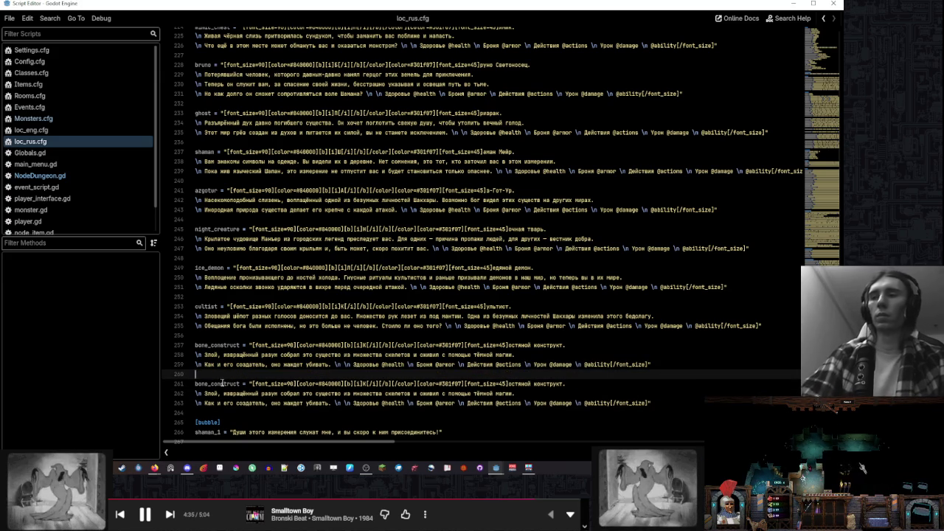
# Rename the duplicate's key to vulture and start retyping its displayed name
pyautogui.doubleClick(221, 384)
pyautogui.write('vulture')
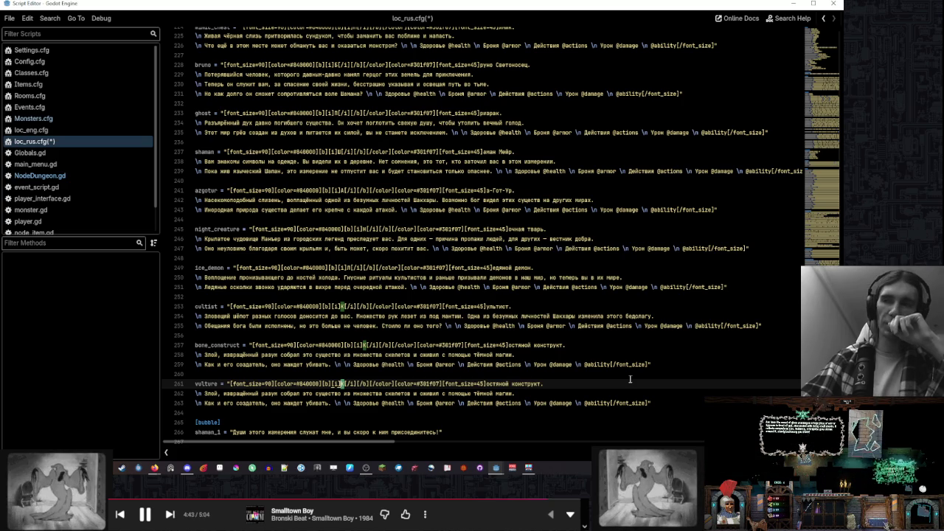
pyautogui.write('Сте')
pyautogui.press('BackSpace')
pyautogui.press('BackSpace')
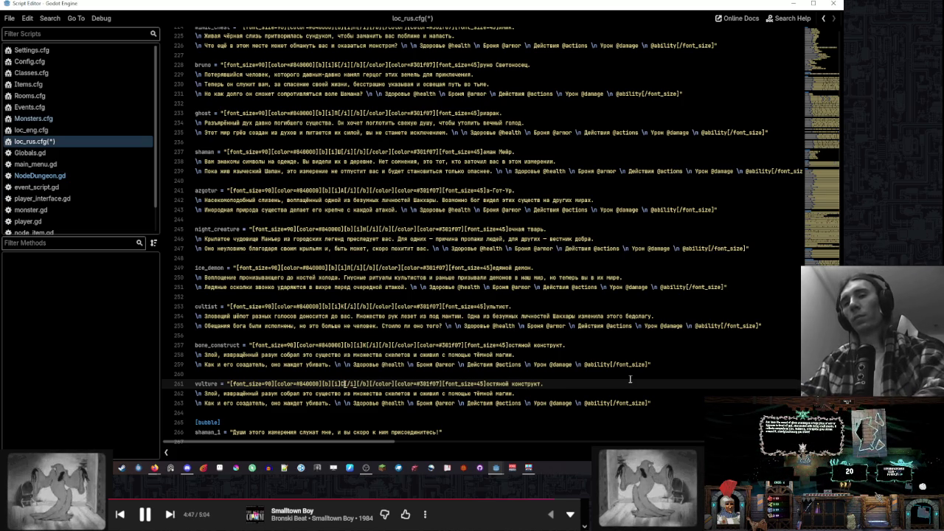
pyautogui.moveTo(542, 385); pyautogui.dragTo(486, 385)
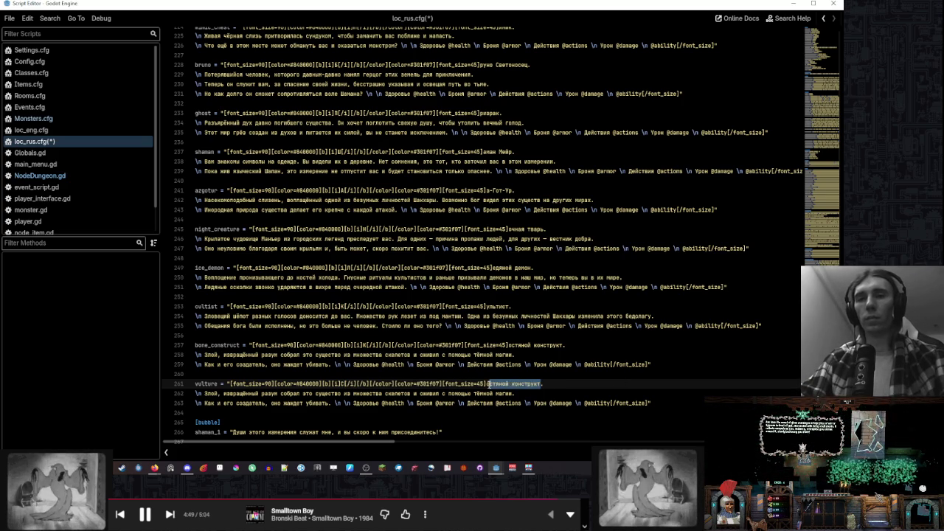
pyautogui.click(342, 385)
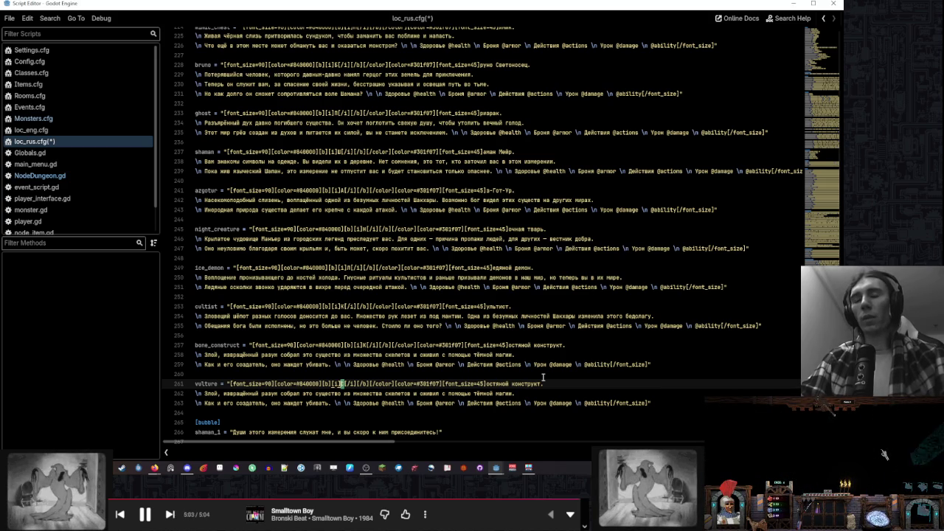
pyautogui.write('С')
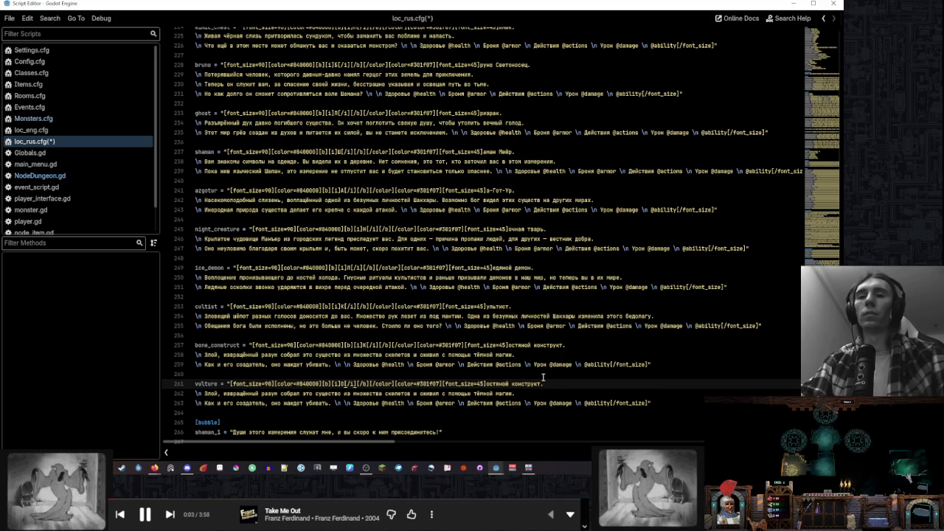
# Replace the copied name on line 261 with 'отвратный стервятник.'
pyautogui.moveTo(543, 384); pyautogui.dragTo(485, 384)
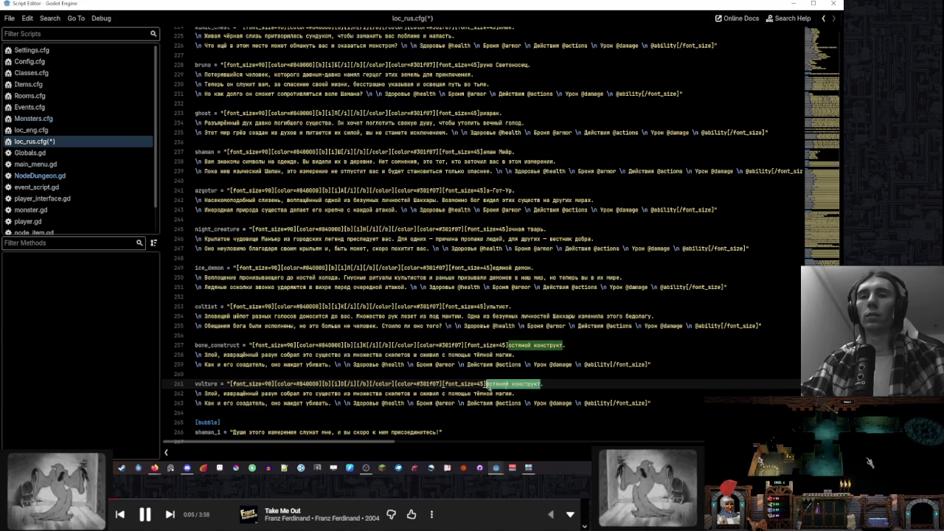
pyautogui.press('BackSpace')
pyautogui.write('твра')
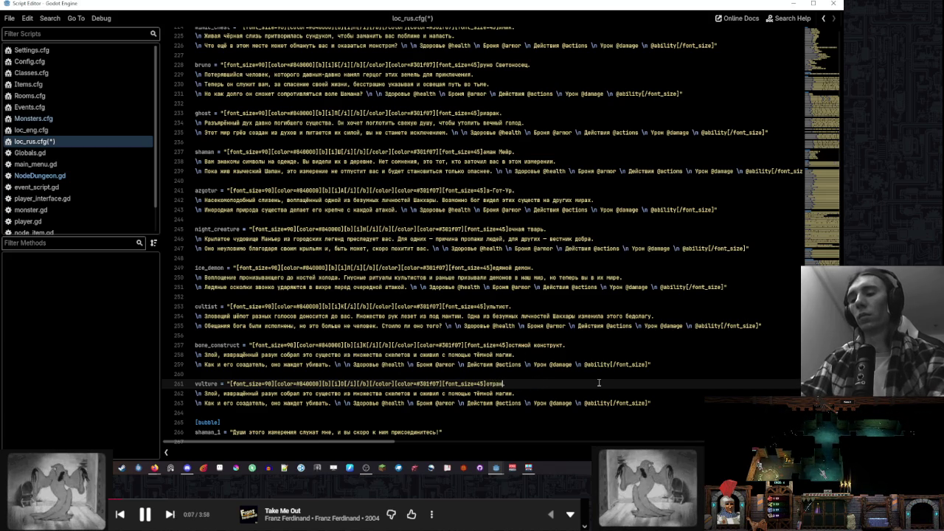
pyautogui.write('тный стерв')
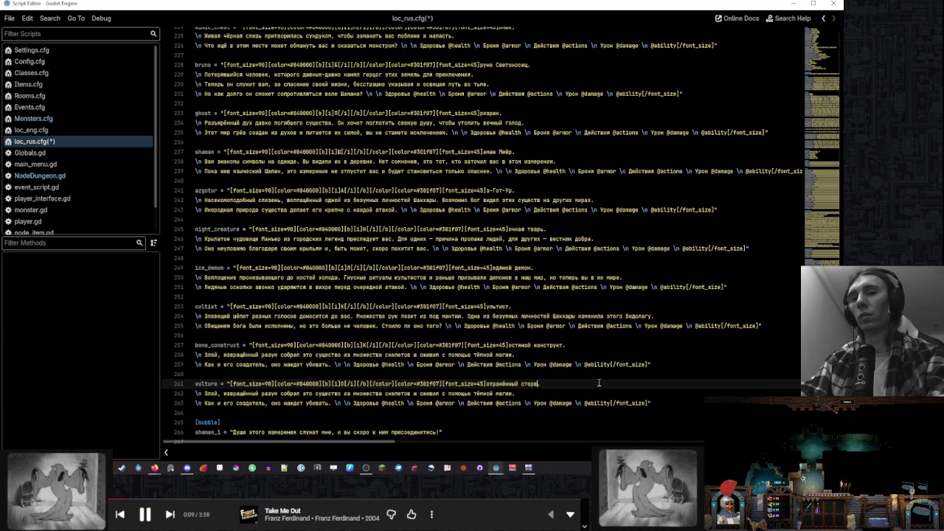
pyautogui.write('ятник.')
pyautogui.scroll(-1, 313, 389)
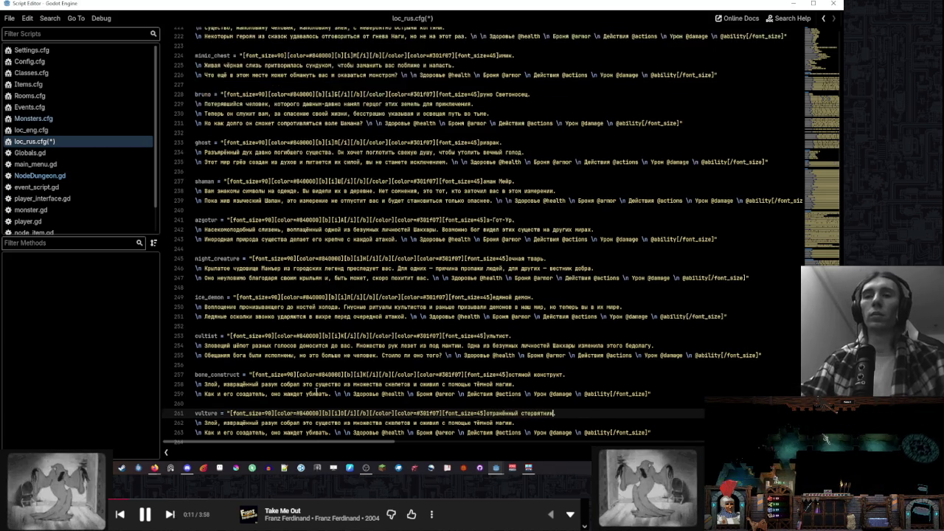
# Replace the copied first description line with 'Вечный слуга шамана'
pyautogui.moveTo(515, 365); pyautogui.dragTo(205, 364)
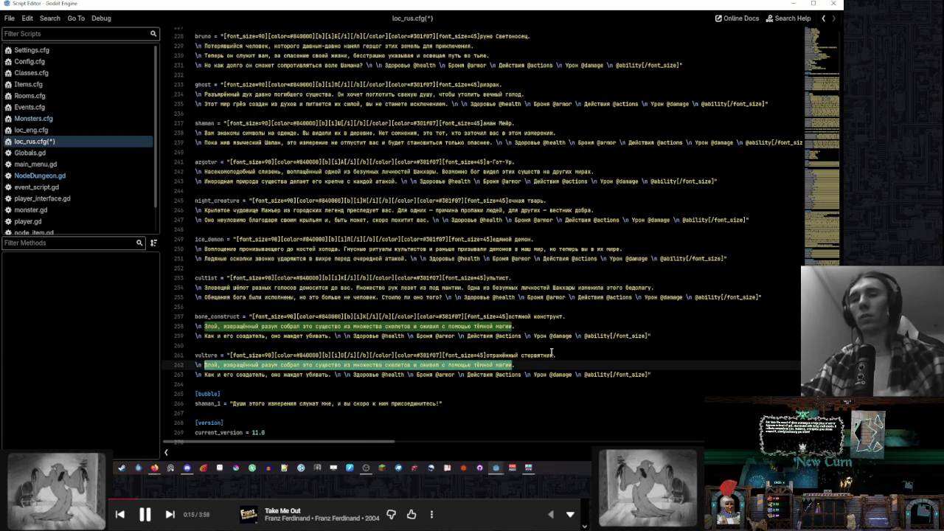
pyautogui.press('BackSpace')
pyautogui.press('Delete')
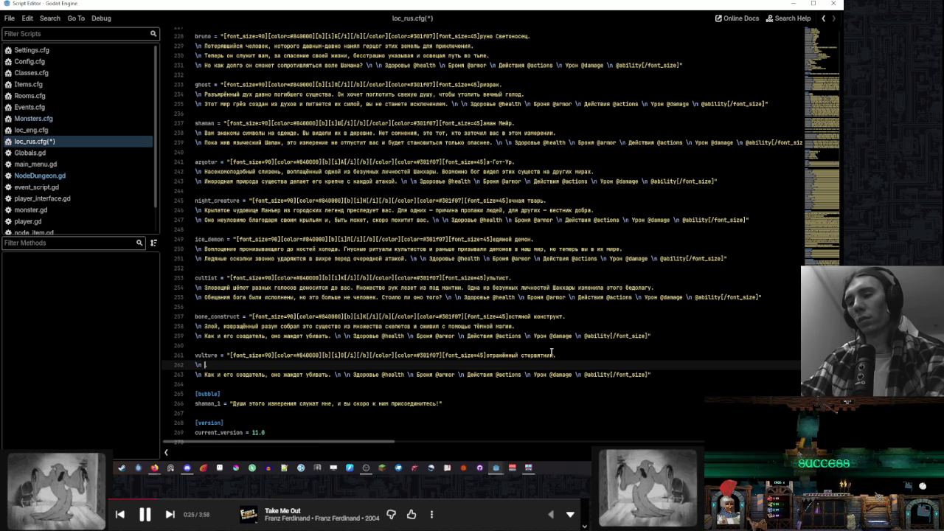
pyautogui.write('Личный .')
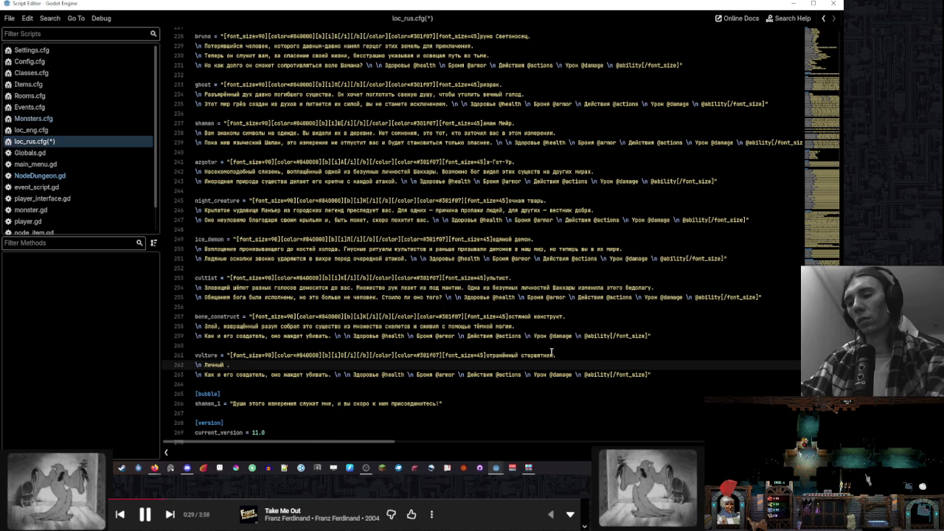
pyautogui.press('BackSpace')
pyautogui.press('BackSpace')
pyautogui.press('BackSpace')
pyautogui.write('Вечный слуга ')
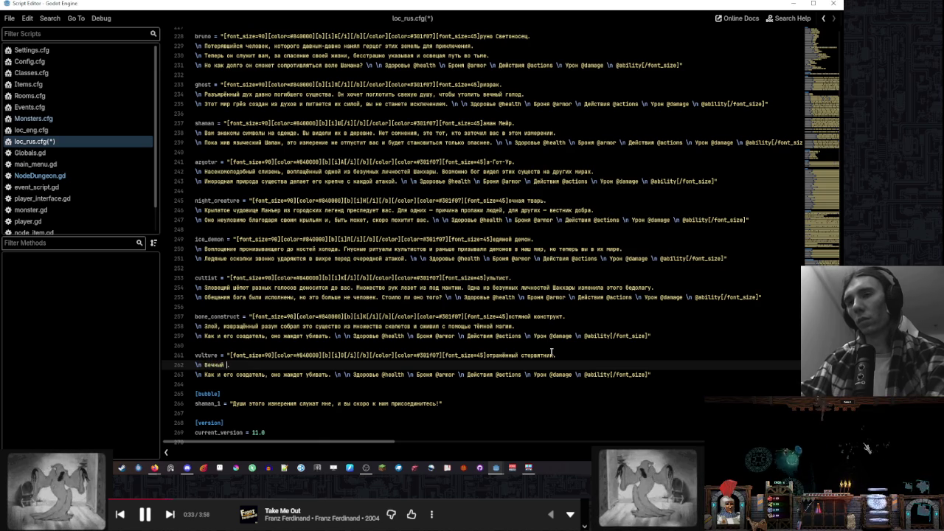
pyautogui.write('шамана.')
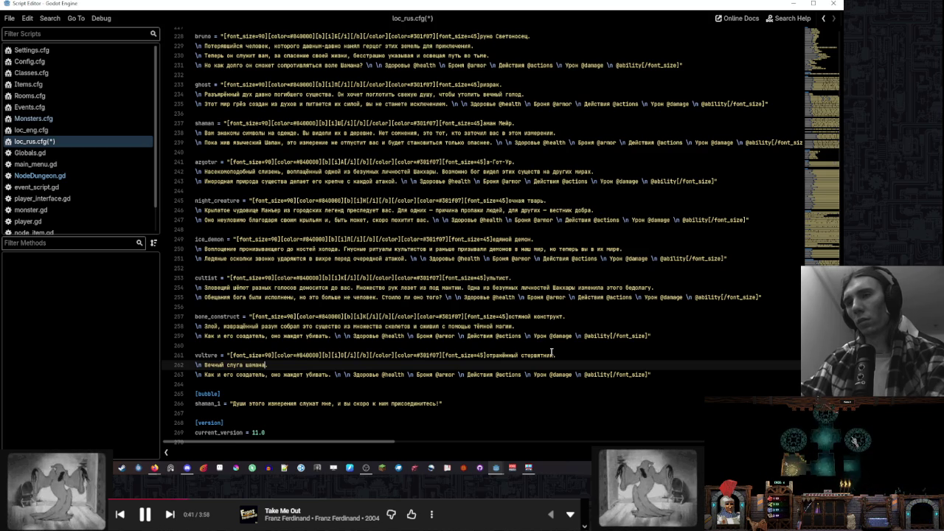
pyautogui.press('BackSpace')
pyautogui.write(', с')
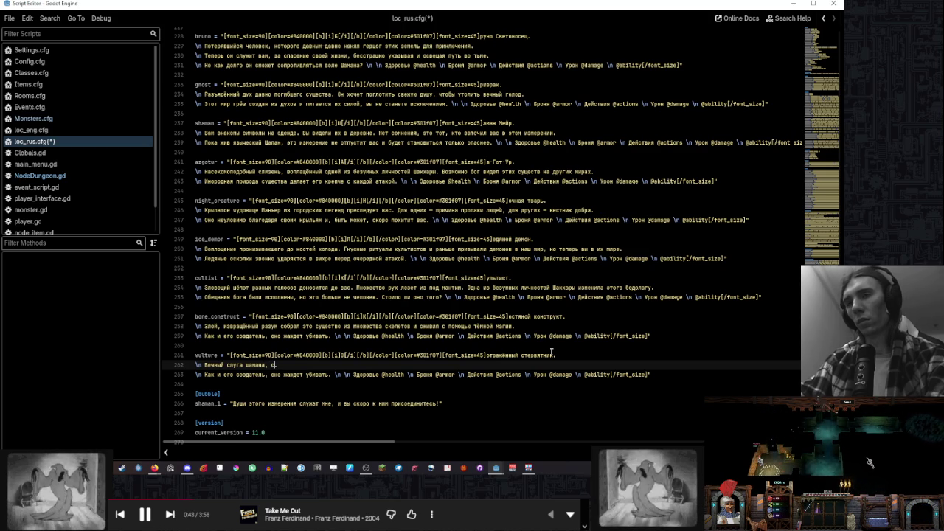
pyautogui.write('ный')
pyautogui.press('BackSpace')
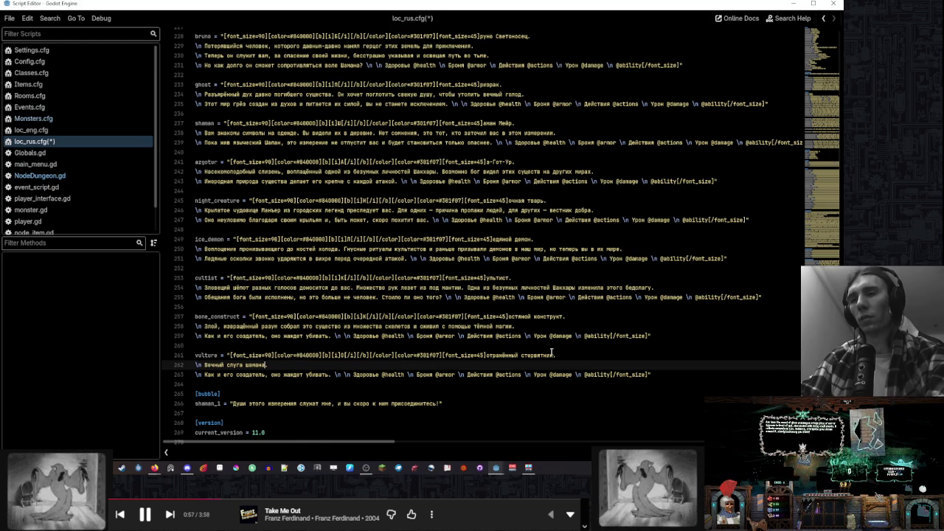
# Draft a sentence about the crooked mirror of this dimension, then erase it and most of 'шамана'
pyautogui.write('Е')
pyautogui.write('го тело о')
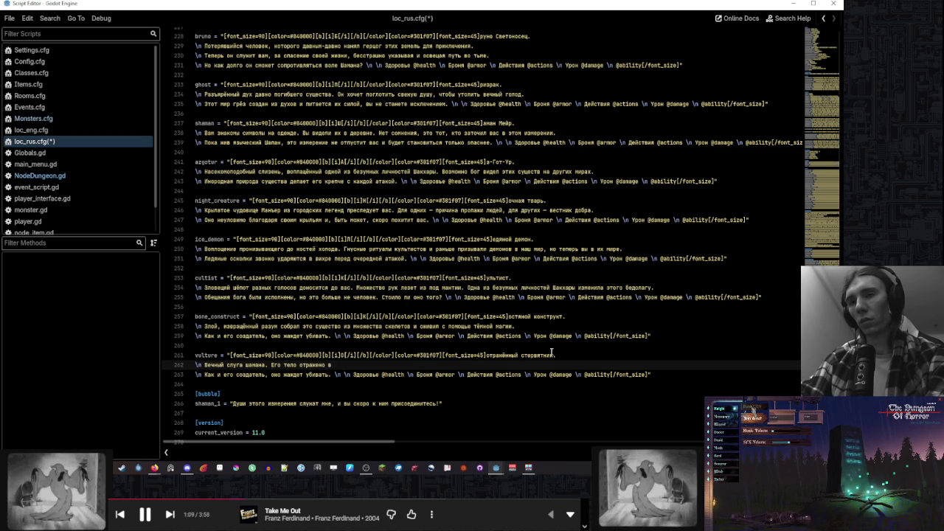
pyautogui.write('че')
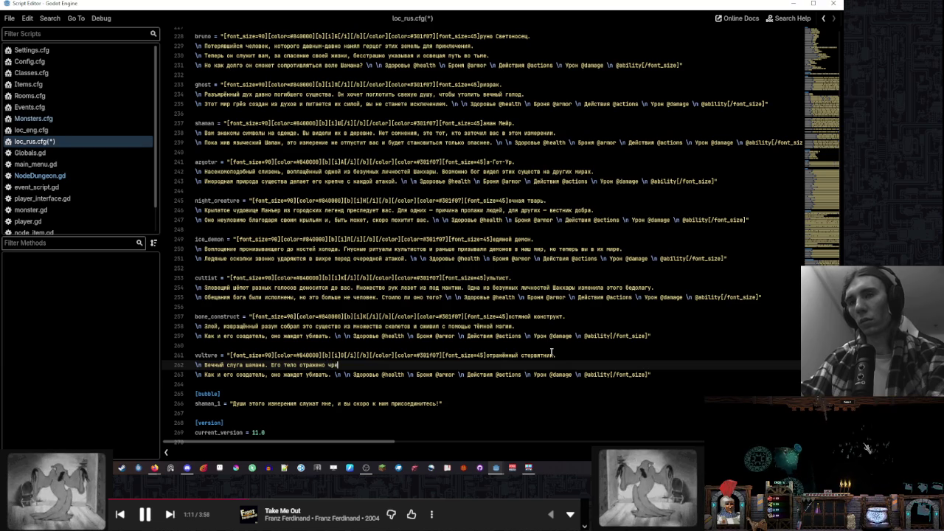
pyautogui.write('рез кри')
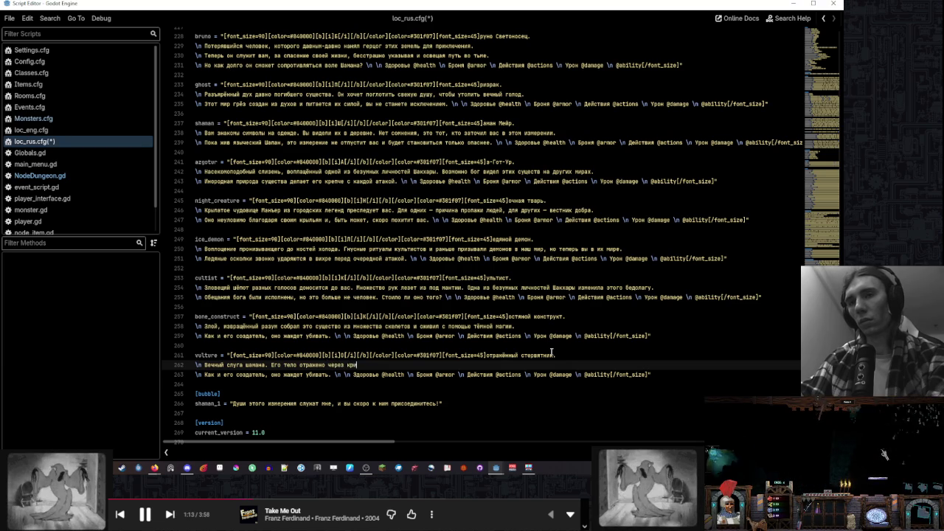
pyautogui.write('вое зеркало этого')
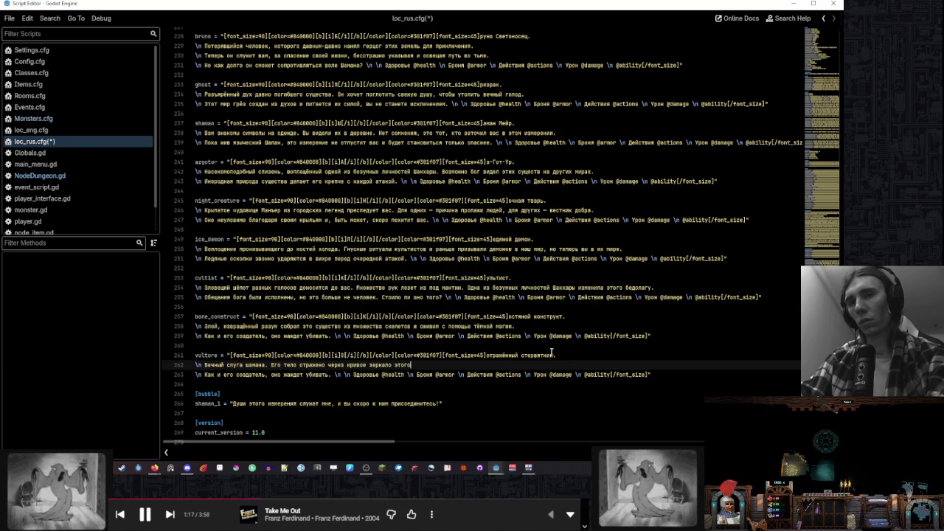
pyautogui.write(' измере')
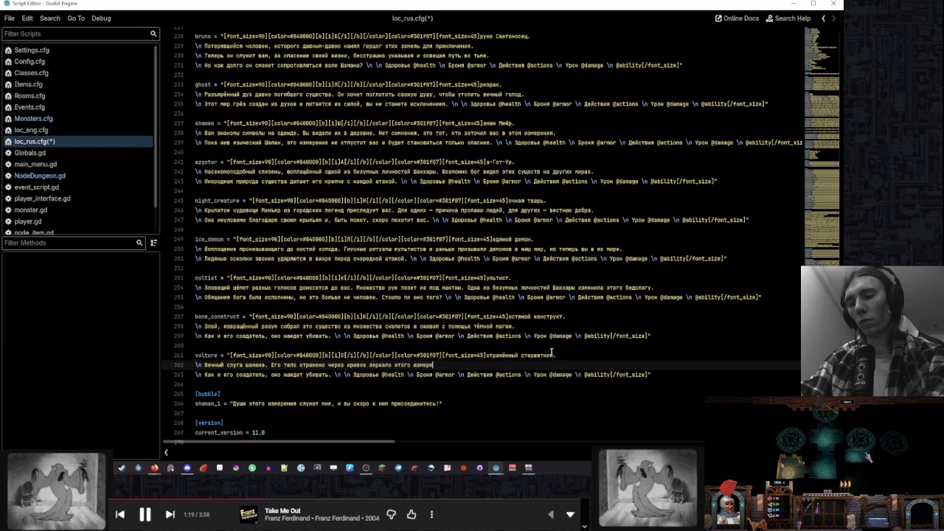
pyautogui.write('ния')
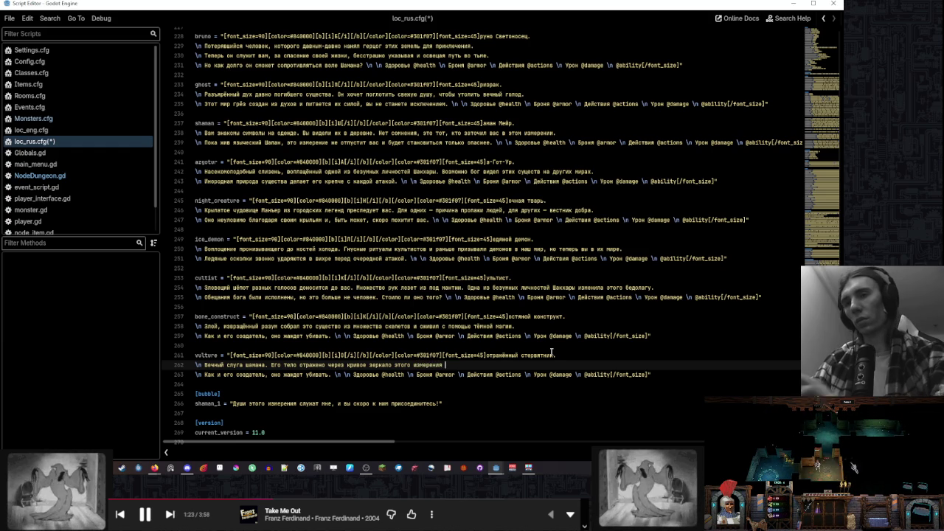
pyautogui.moveTo(443, 365); pyautogui.dragTo(278, 365)
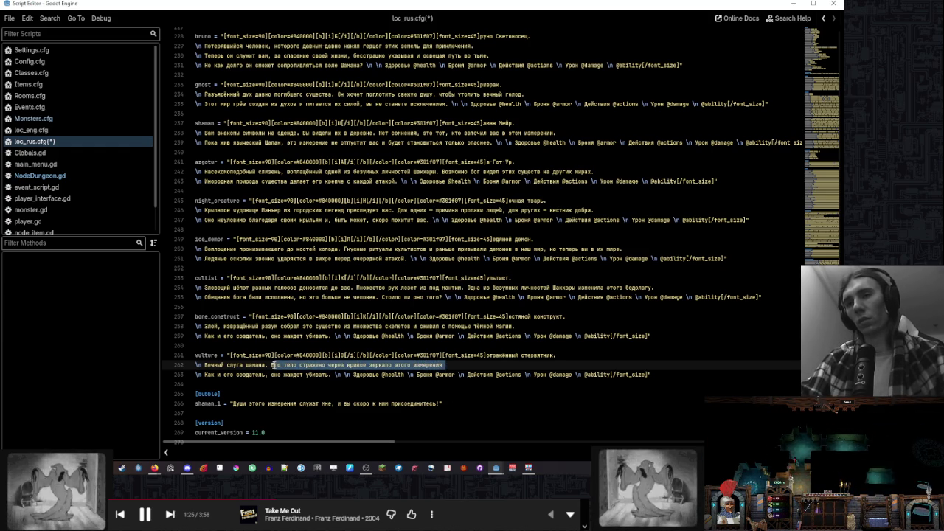
pyautogui.press('BackSpace')
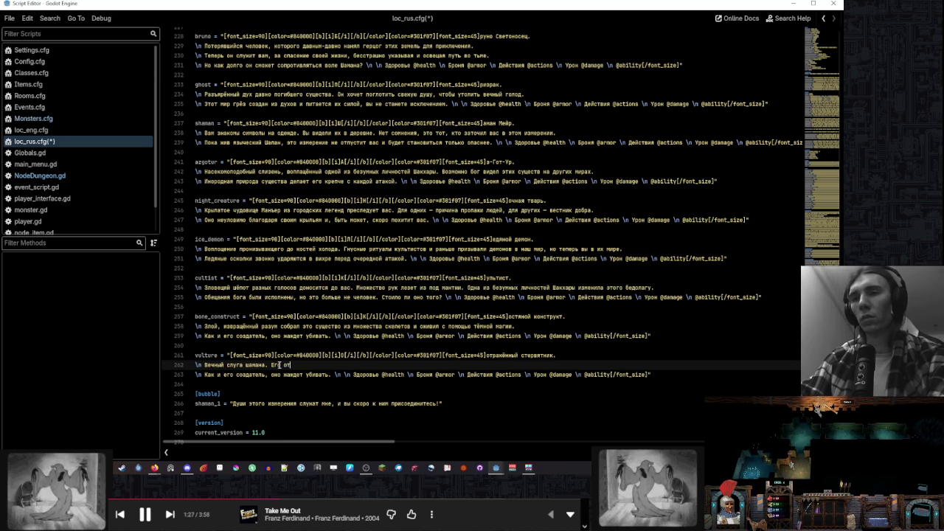
pyautogui.write('странное через кривое зеркало этого созд')
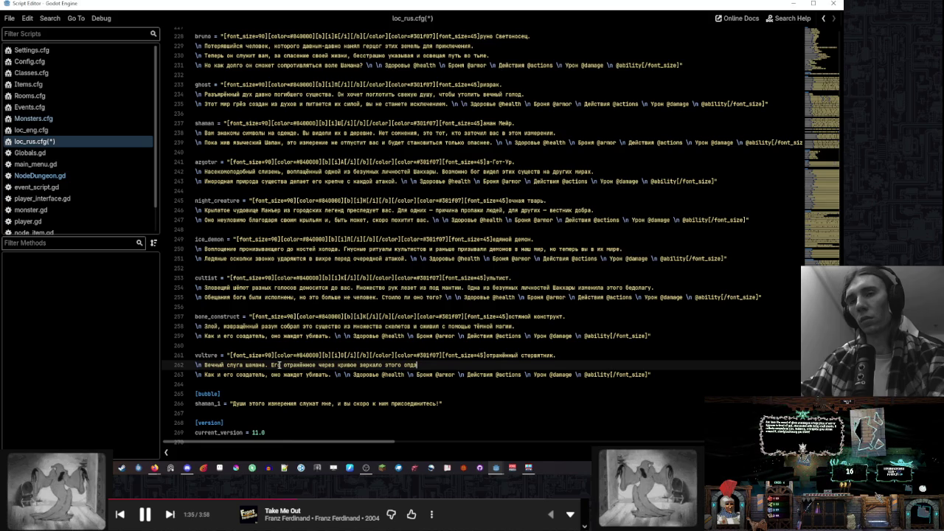
pyautogui.write('подземелья тело')
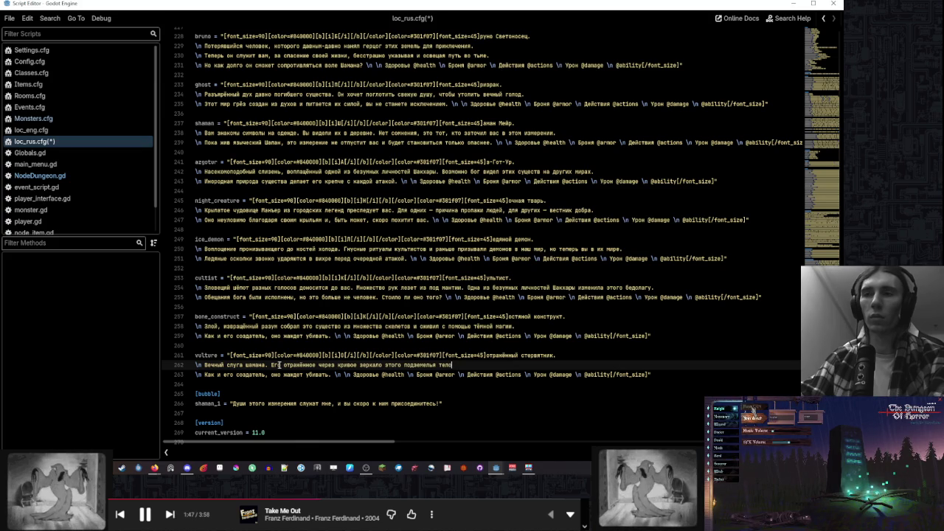
pyautogui.press('BackSpace')
pyautogui.press('BackSpace')
pyautogui.press('BackSpace')
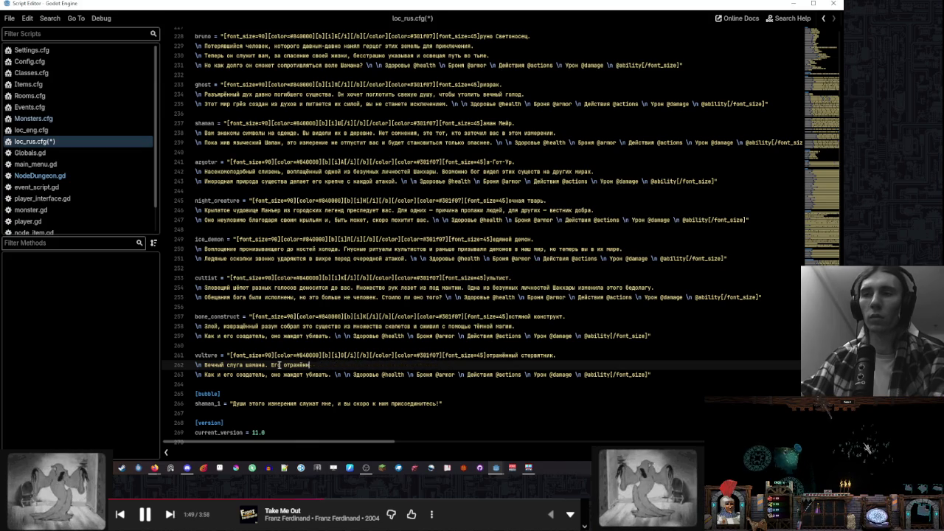
pyautogui.press('BackSpace')
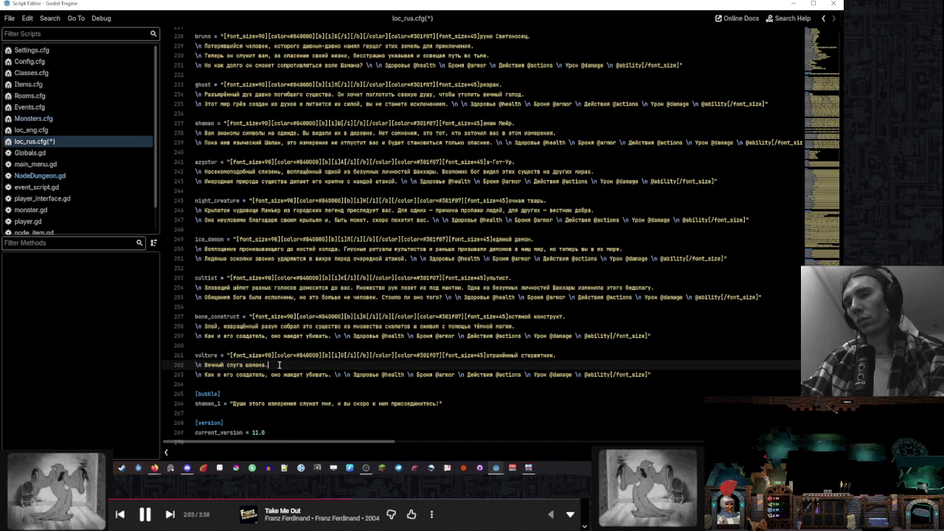
pyautogui.press('BackSpace')
pyautogui.press('BackSpace')
pyautogui.press('BackSpace')
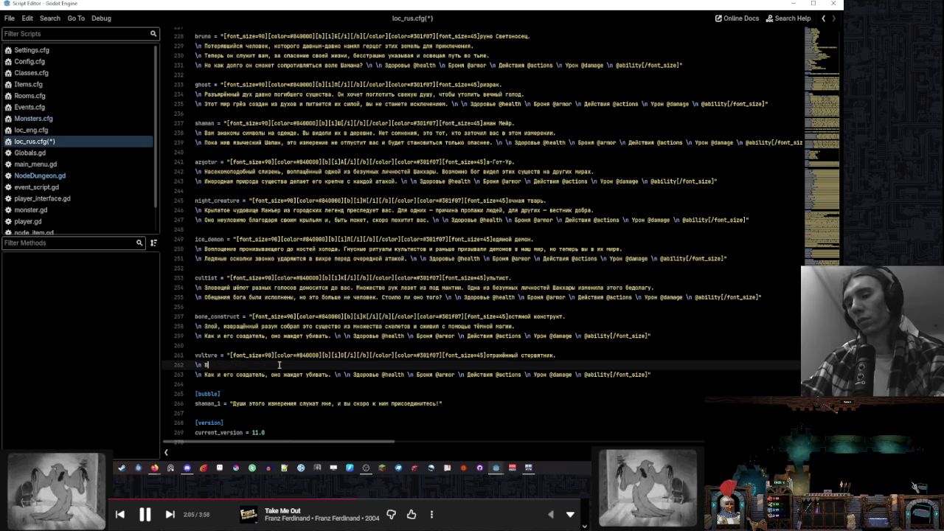
# Write line 262 as 'Верный слуга шамана из реального мира…' ending with 'устрашает.'
pyautogui.write('ерный слуга ш')
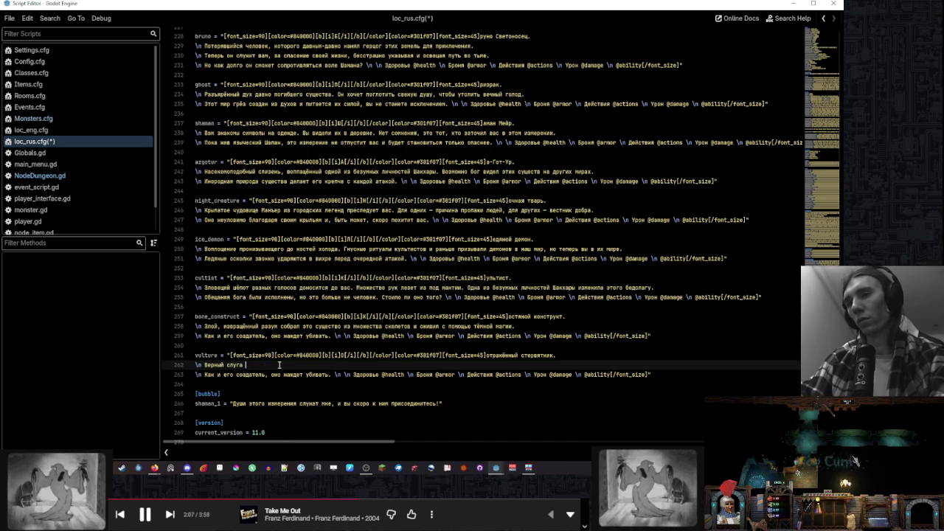
pyautogui.write('амана,')
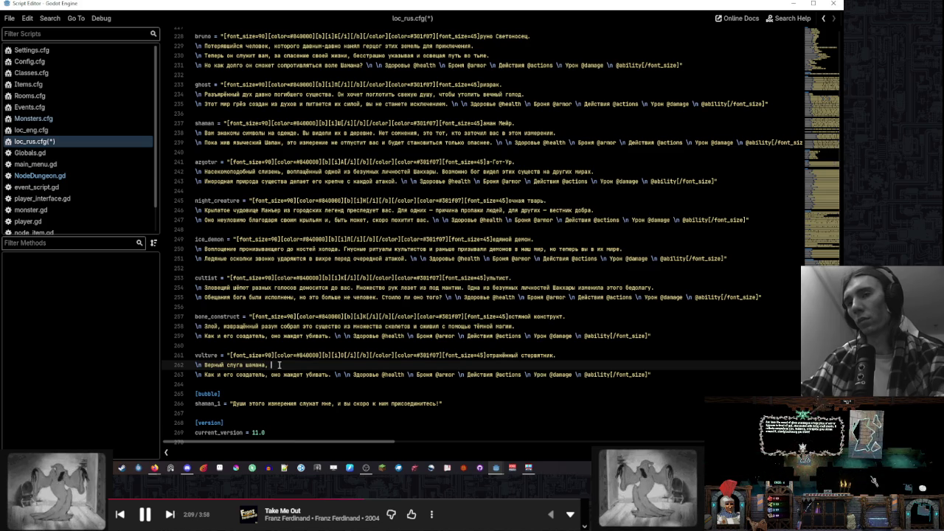
pyautogui.press('BackSpace')
pyautogui.press('BackSpace')
pyautogui.press('BackSpace')
pyautogui.write('из дальнего мир')
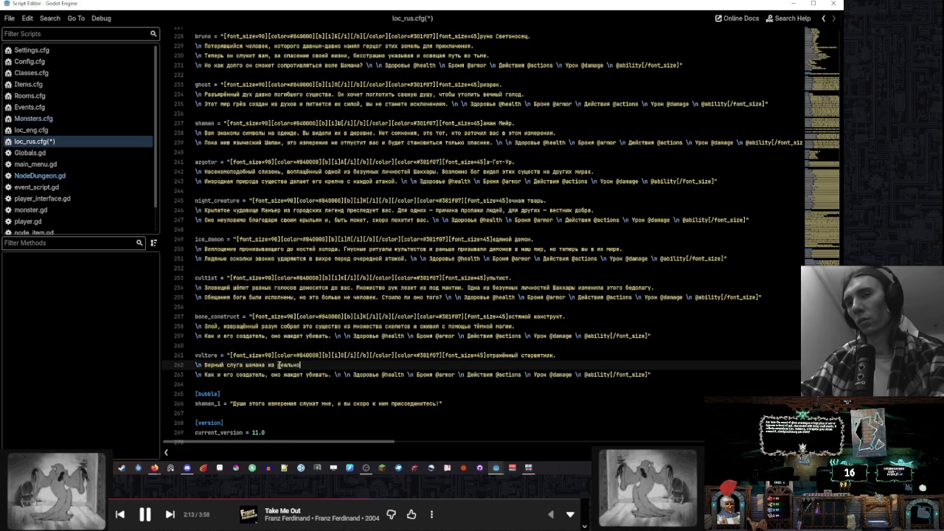
pyautogui.write('а. Его')
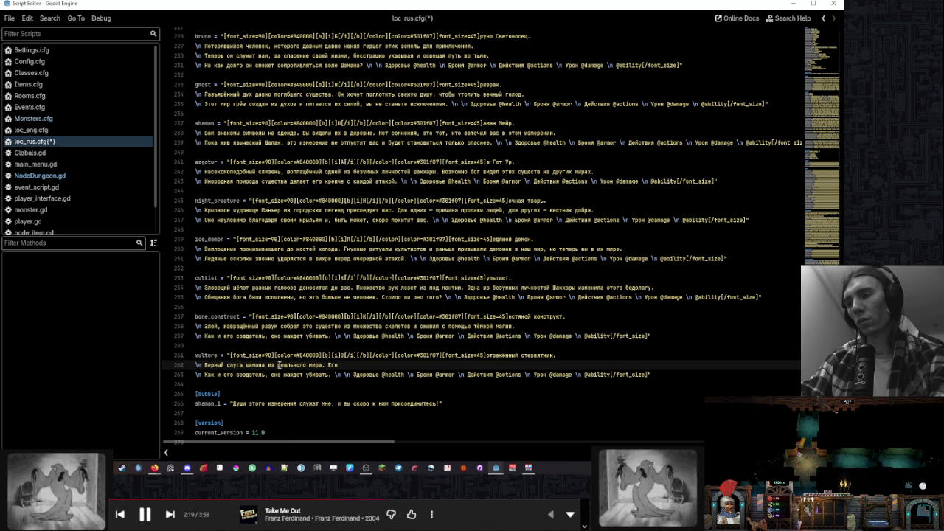
pyautogui.write(' из')
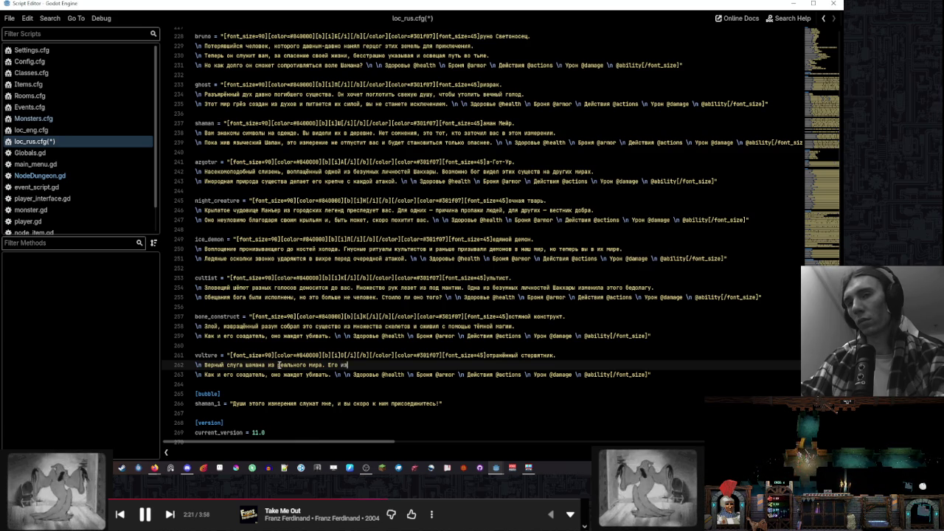
pyautogui.write('менённое о')
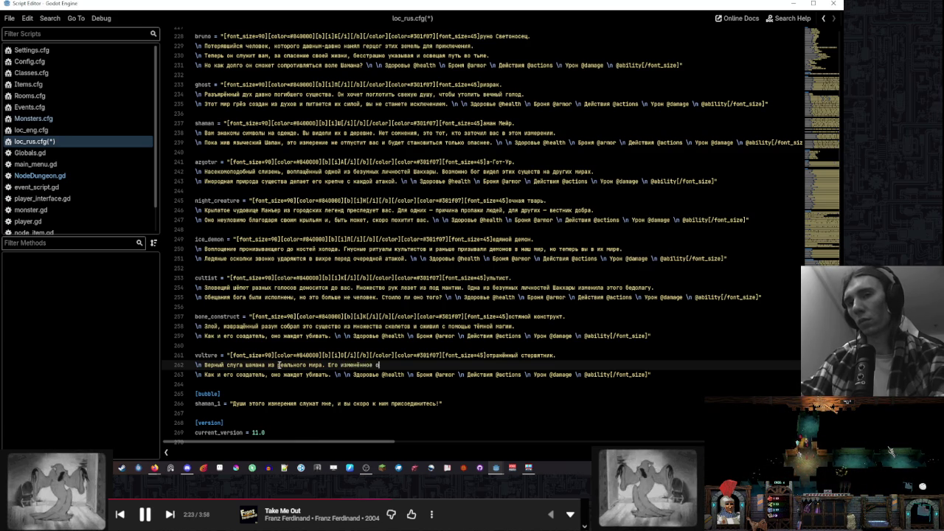
pyautogui.write('тражени')
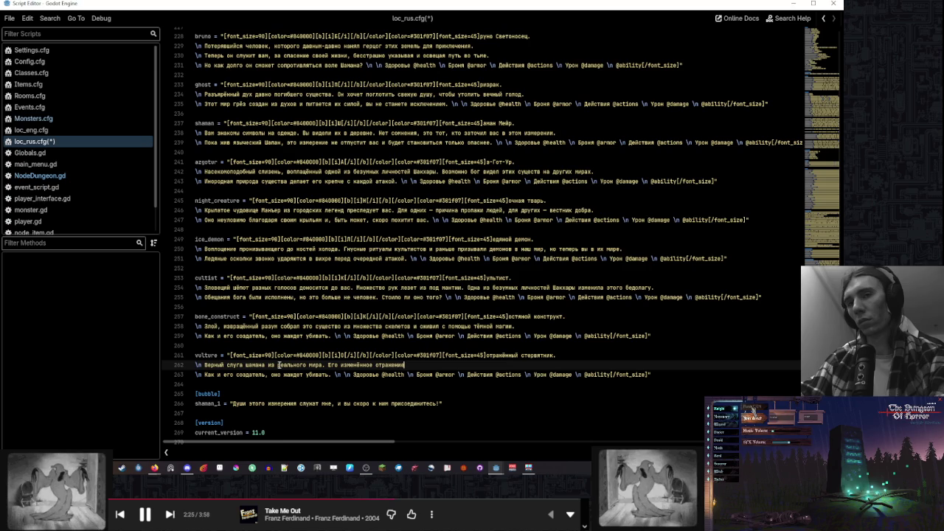
pyautogui.write('е к')
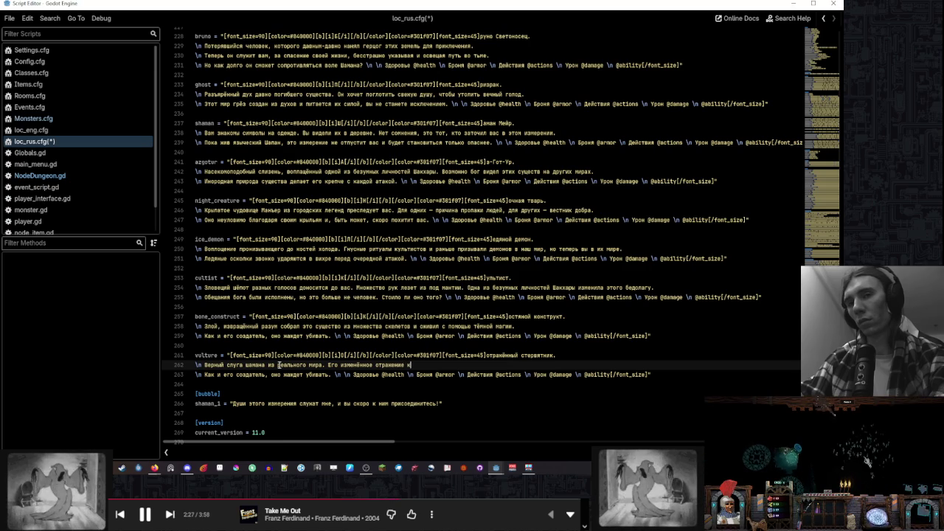
pyautogui.press('BackSpace')
pyautogui.write('в кривом зеркале з')
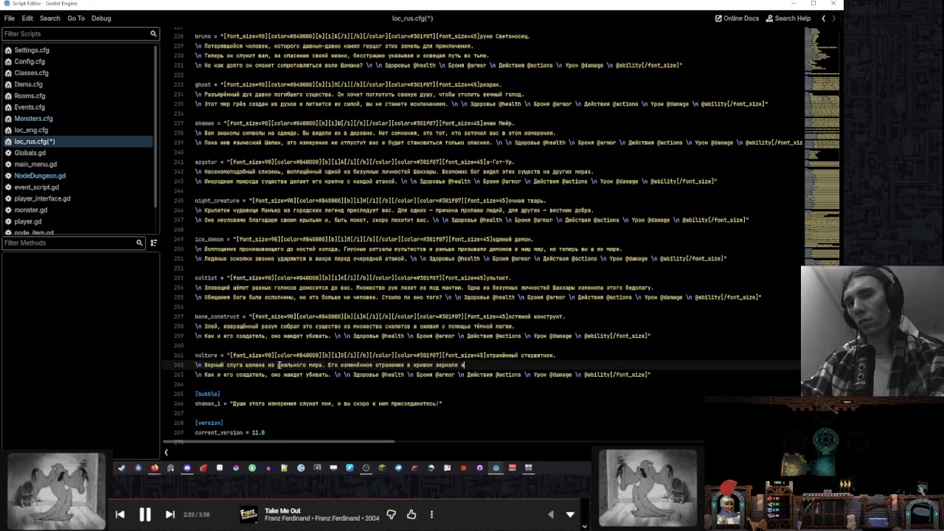
pyautogui.press('BackSpace')
pyautogui.write('этого измерения')
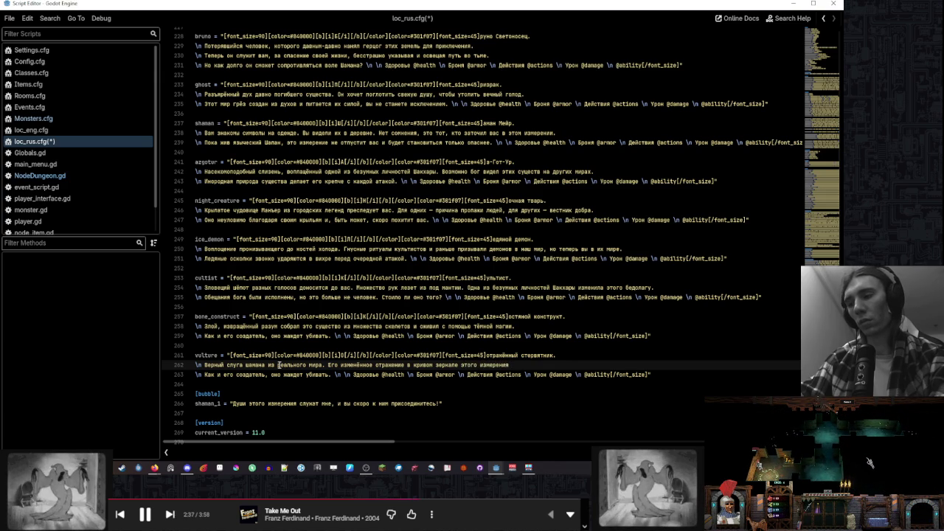
pyautogui.write(' намного си')
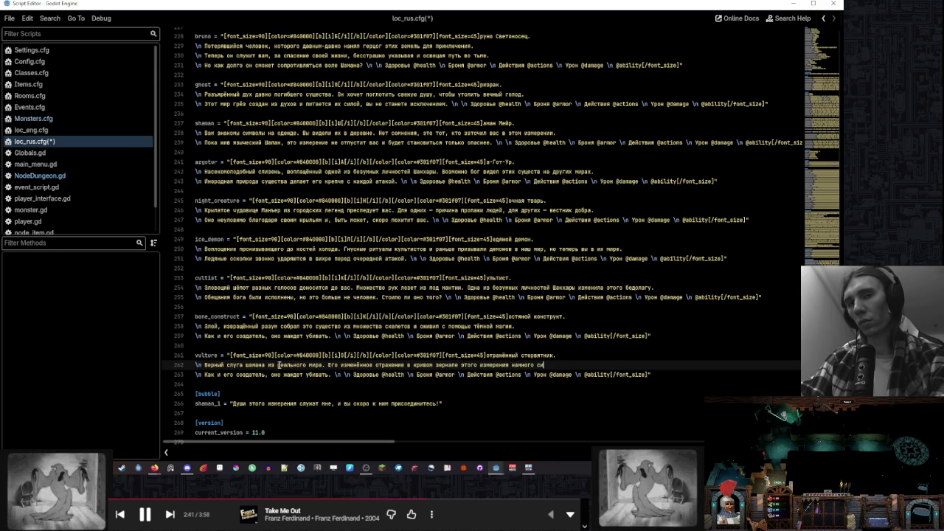
pyautogui.press('BackSpace')
pyautogui.press('BackSpace')
pyautogui.press('BackSpace')
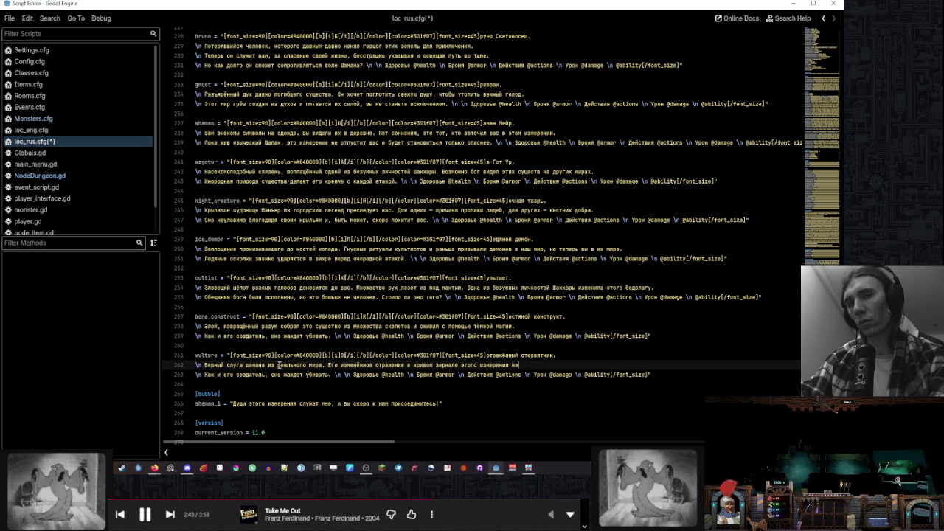
pyautogui.write('устрашаю')
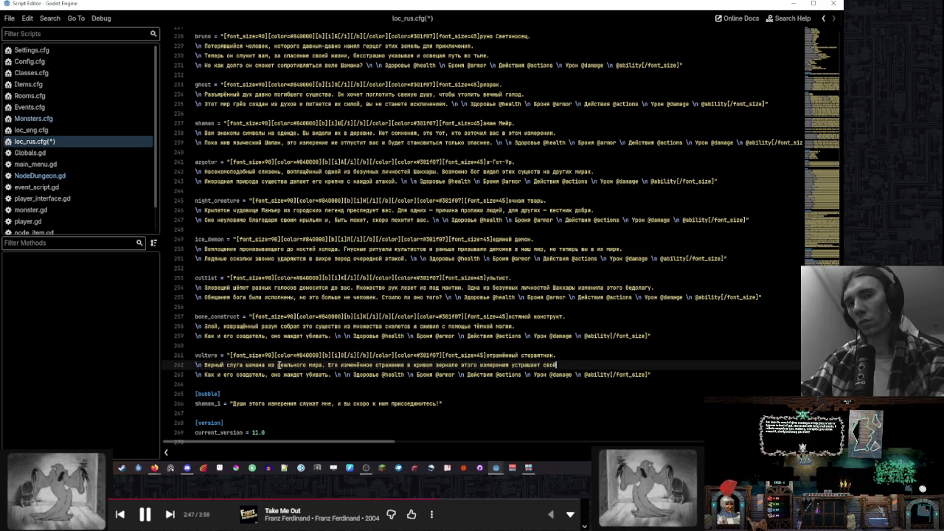
pyautogui.press('BackSpace')
pyautogui.press('BackSpace')
pyautogui.press('BackSpace')
pyautogui.write('.')
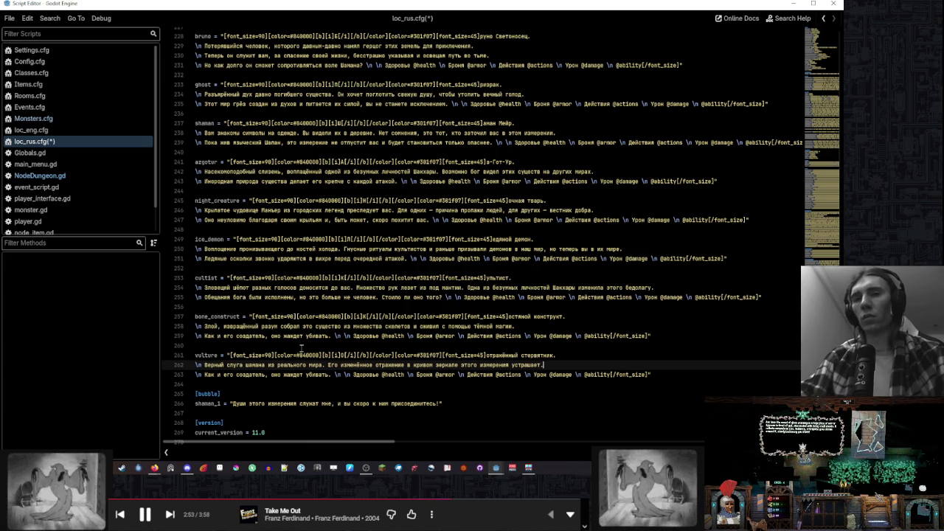
pyautogui.doubleClick(229, 365)
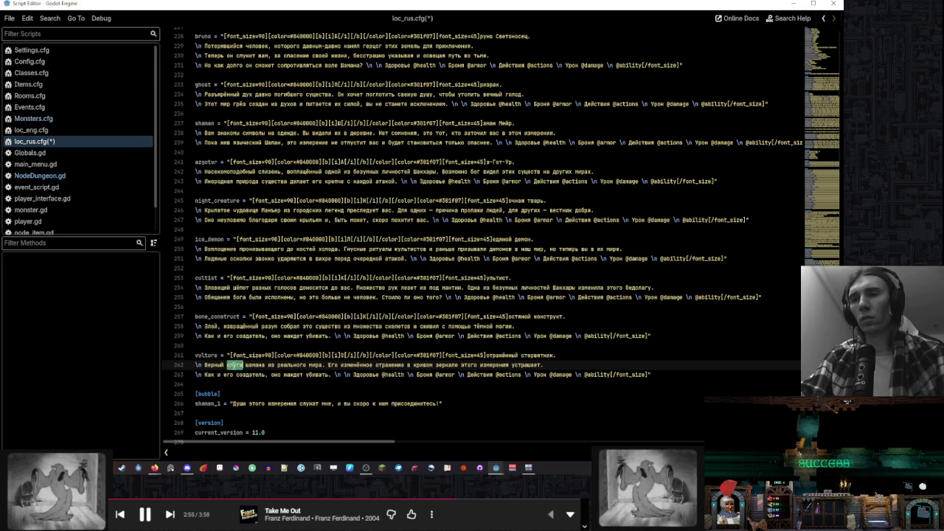
# Change 'слуга' to 'ручная птица' and 'Его' to 'Её' in the vulture description
pyautogui.press('BackSpace')
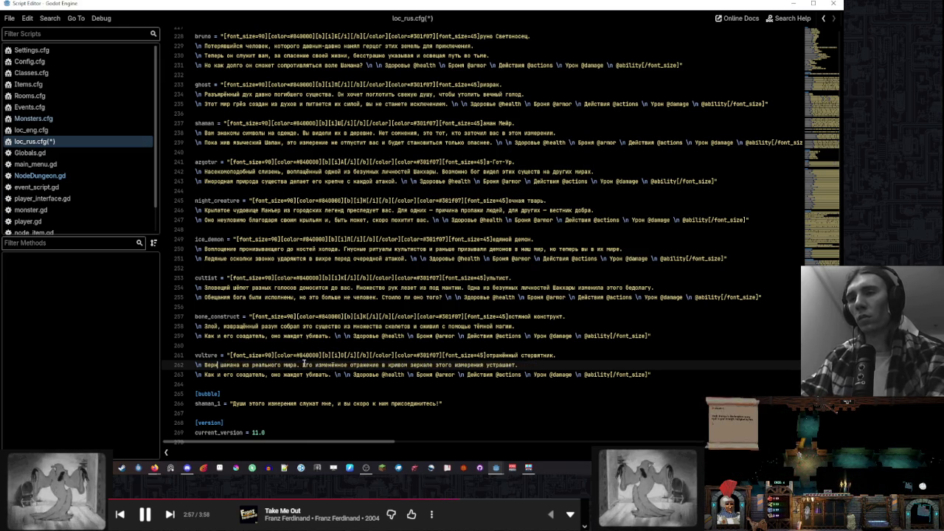
pyautogui.write('ая птица')
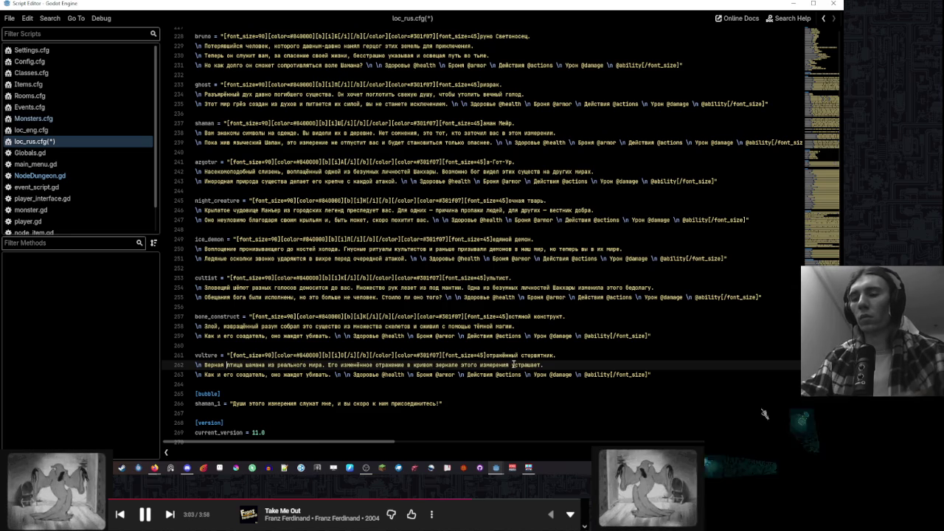
pyautogui.write('ручная')
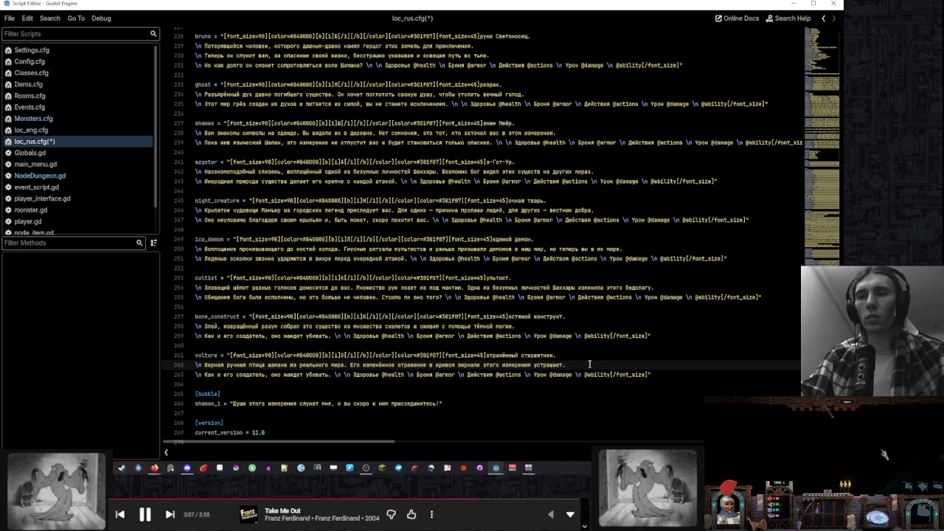
pyautogui.doubleClick(356, 365)
pyautogui.write('Её')
pyautogui.click(583, 362)
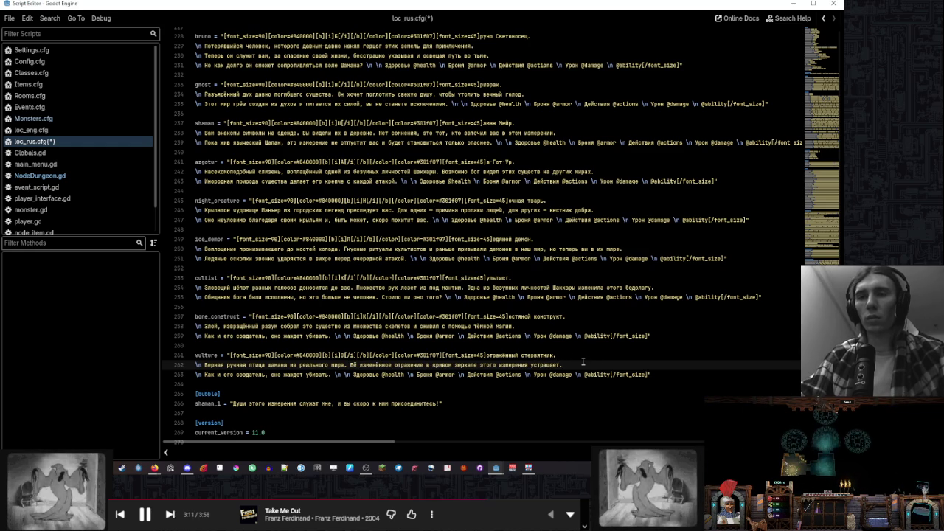
pyautogui.moveTo(330, 375); pyautogui.dragTo(205, 374)
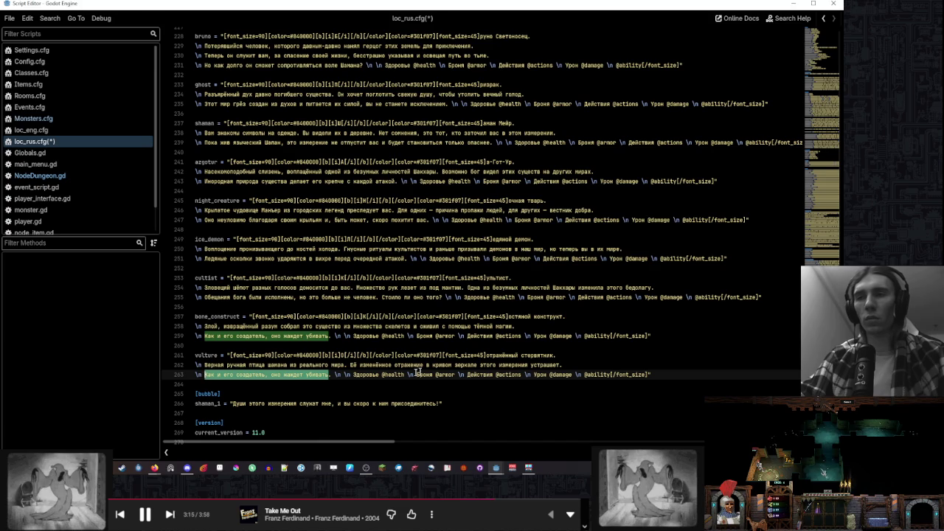
# Rewrite line 263 as 'Силы шамана будут возрождать это существо после каждой смерти. И оно будет искать вас.'
pyautogui.press('BackSpace')
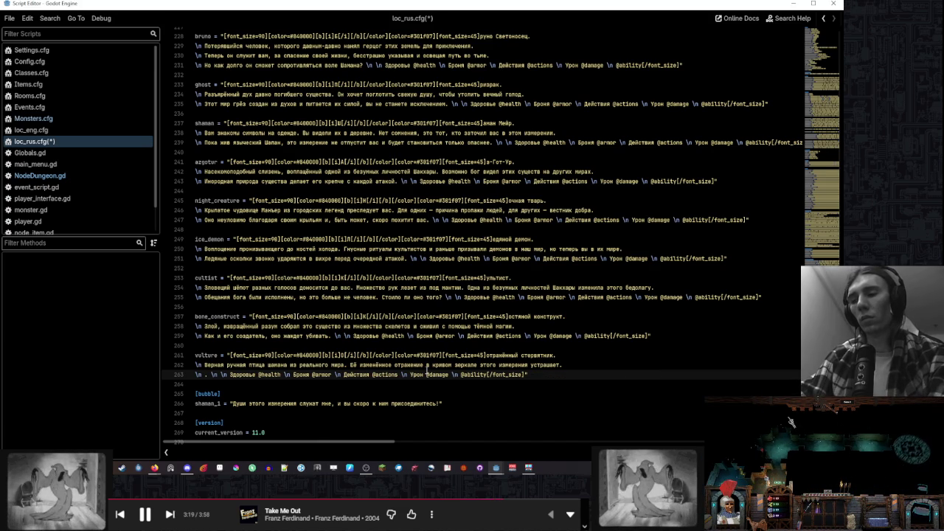
pyautogui.write('Силы шамана')
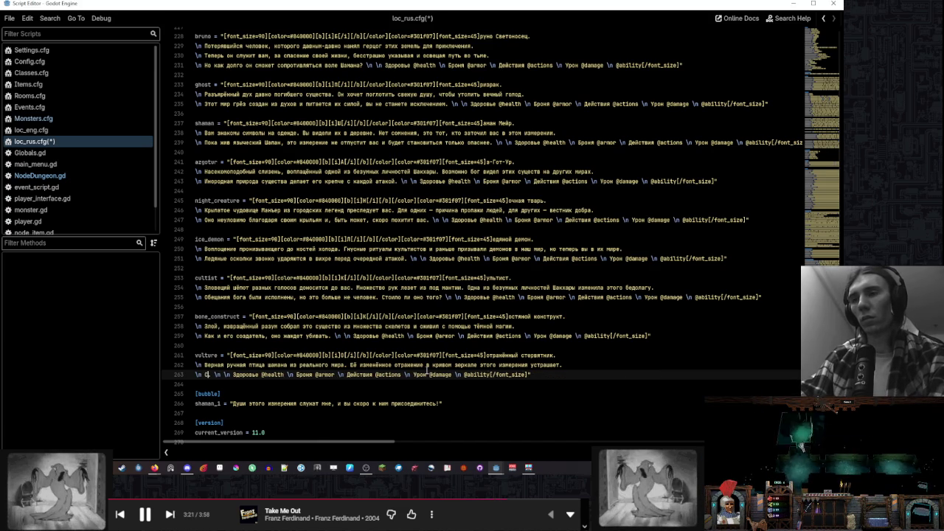
pyautogui.write(' будут во')
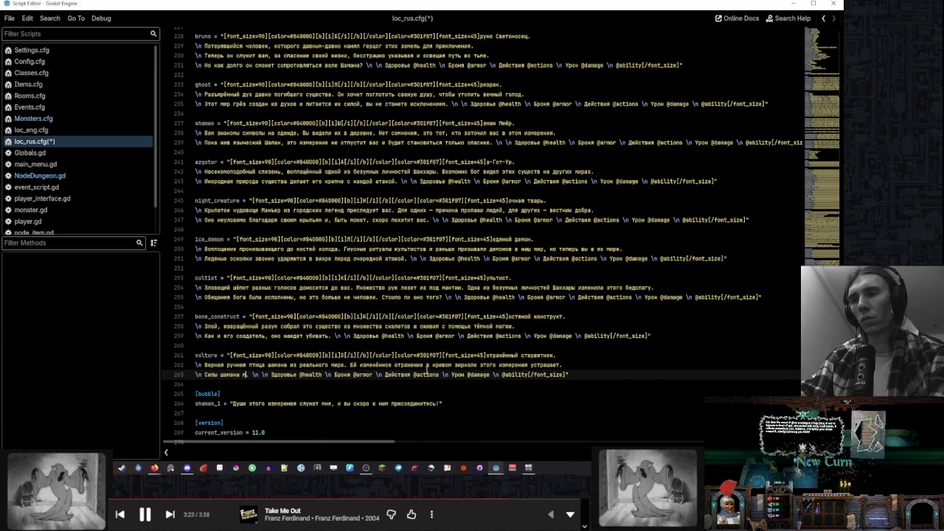
pyautogui.write('зраждат')
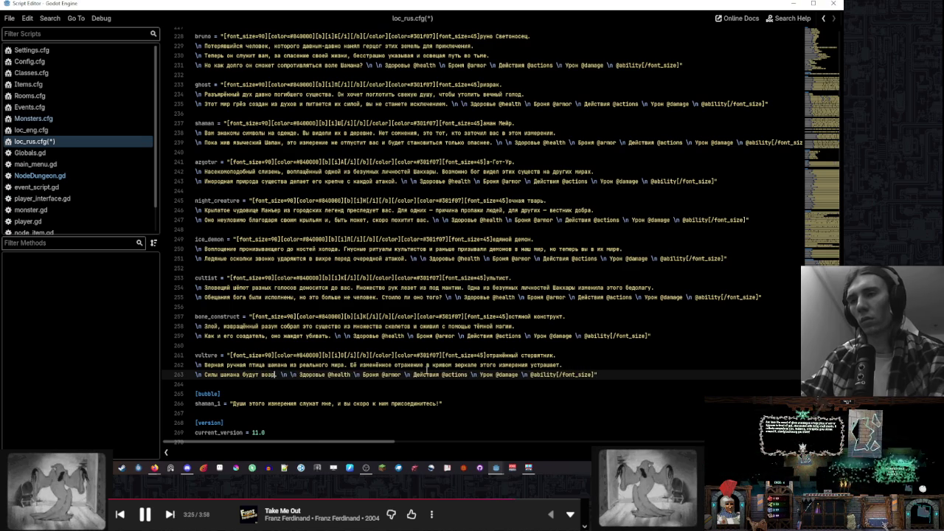
pyautogui.write('ь это су')
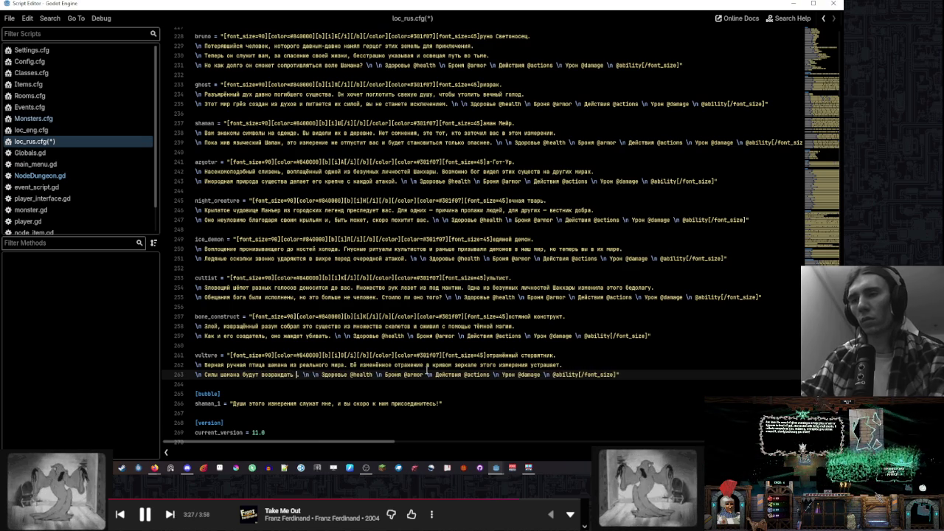
pyautogui.write('щество.')
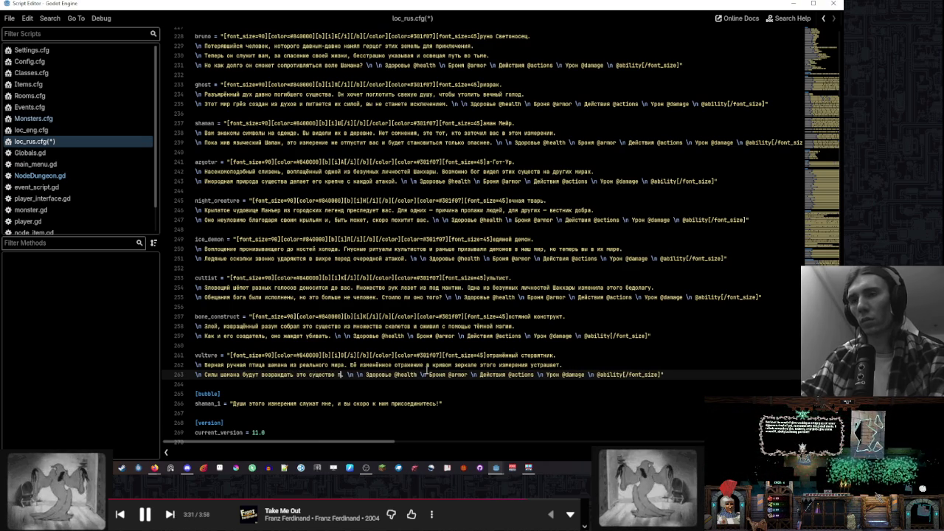
pyautogui.write(' всегда')
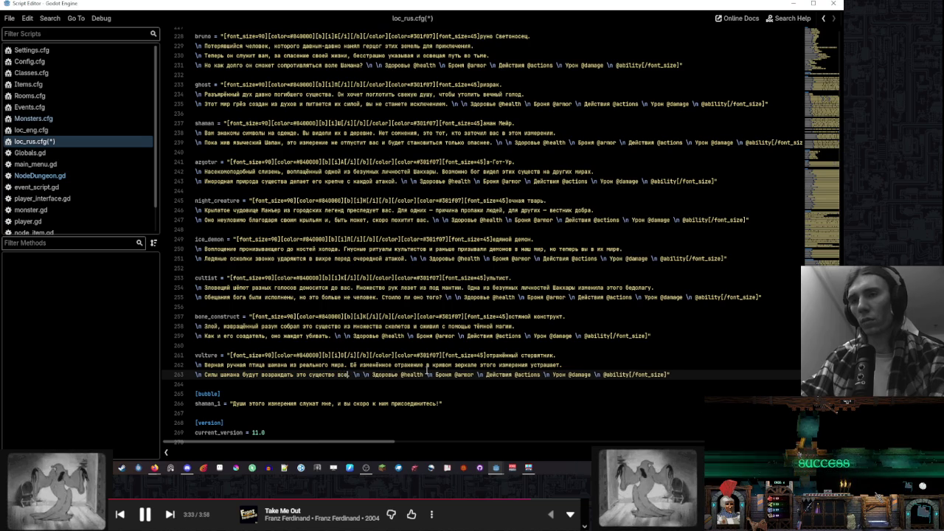
pyautogui.press('BackSpace')
pyautogui.press('BackSpace')
pyautogui.press('BackSpace')
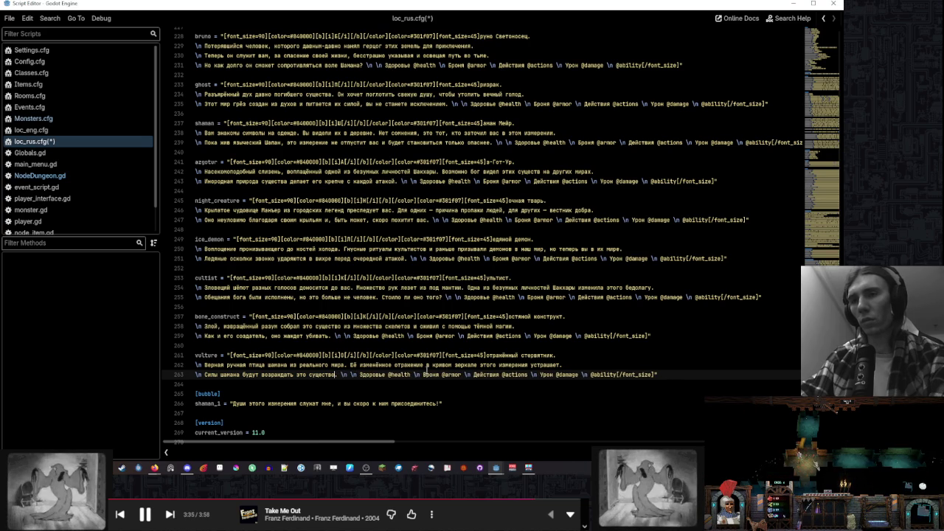
pyautogui.hotkey('ctrl', 'Left')
pyautogui.hotkey('ctrl', 'Left')
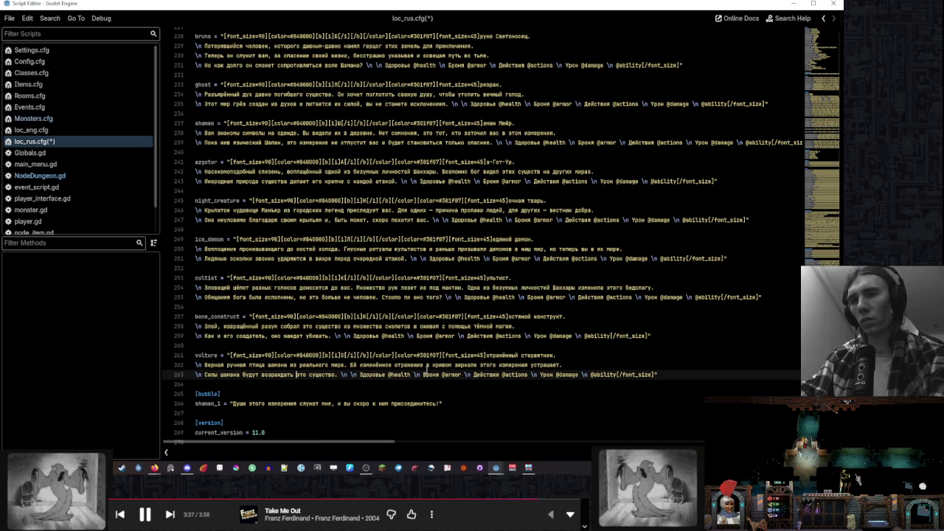
pyautogui.press('Right')
pyautogui.press('Right')
pyautogui.press('Right')
pyautogui.press('Right')
pyautogui.press('Right')
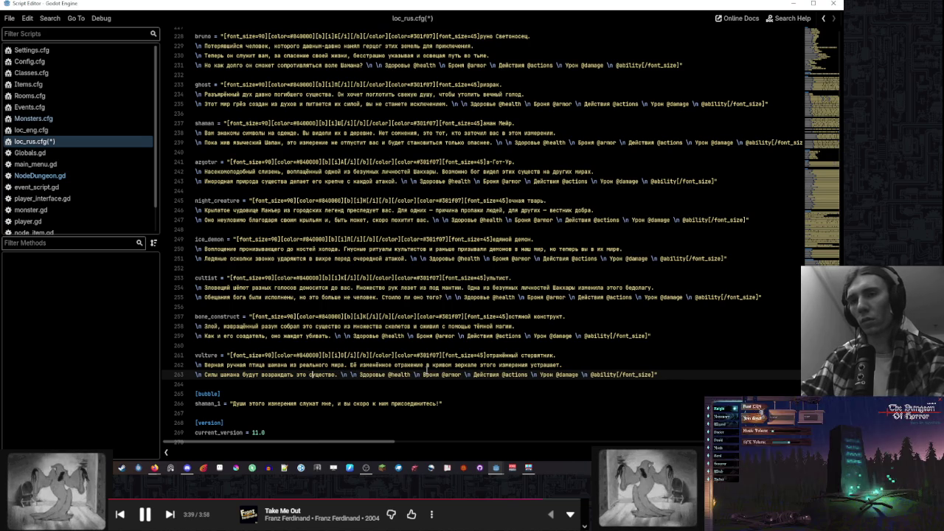
pyautogui.write('после кажд')
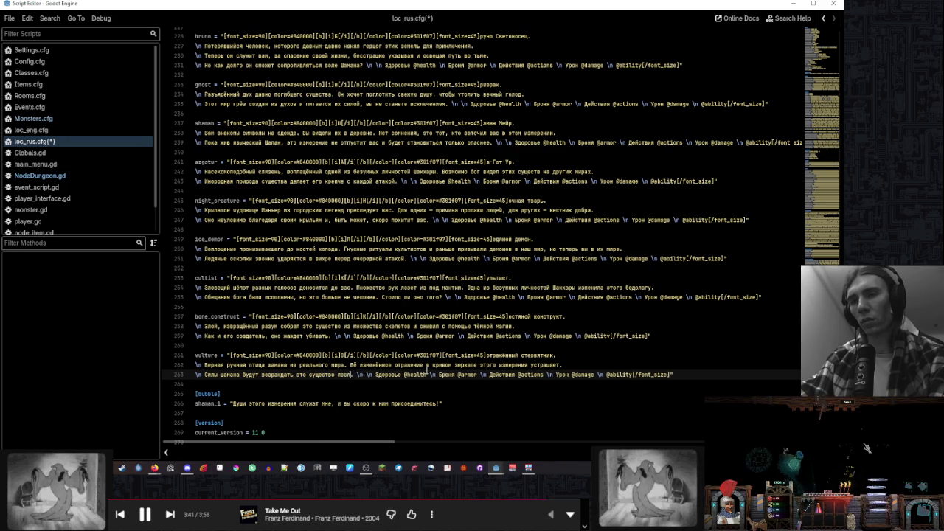
pyautogui.write('ой смерти.')
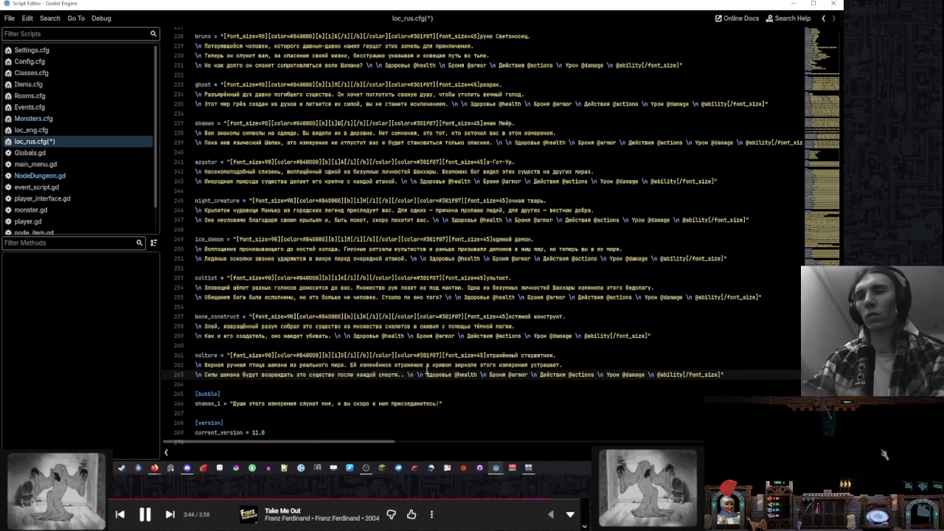
pyautogui.press('BackSpace')
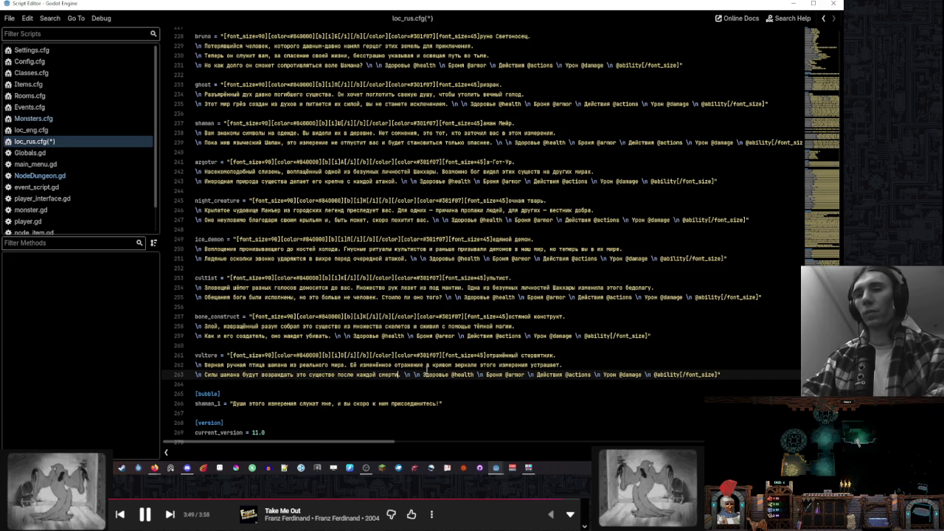
pyautogui.write('И оно будет')
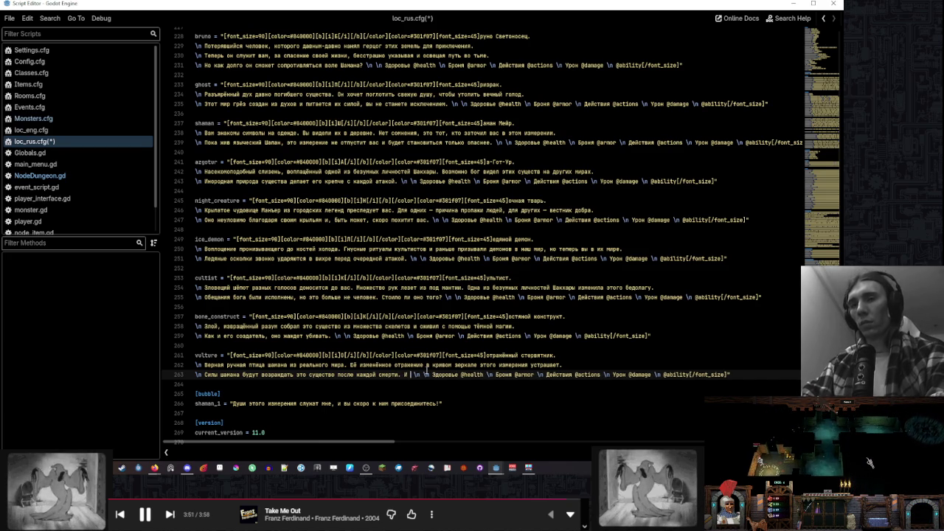
pyautogui.write(' искать вас')
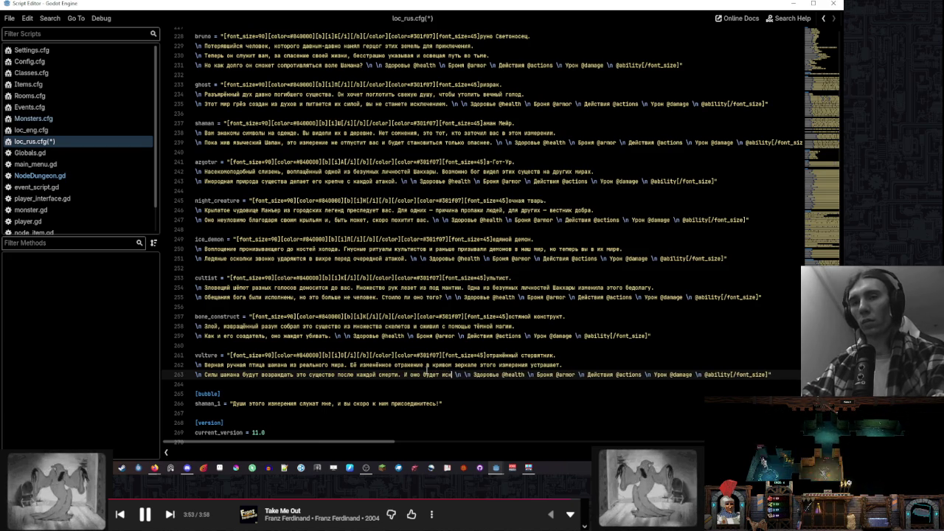
pyautogui.write('.')
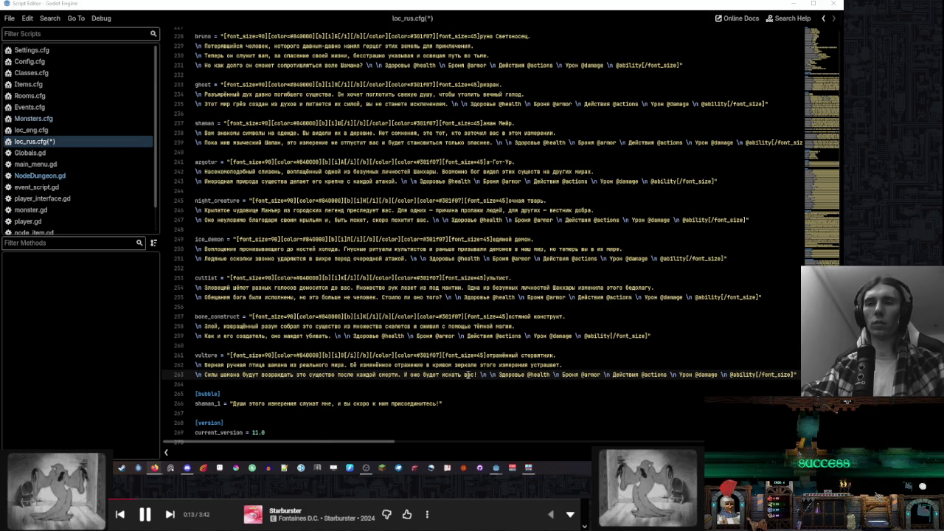
# Add '!' after 'вас' and a comma after 'измерения' on line 262
pyautogui.click(477, 375)
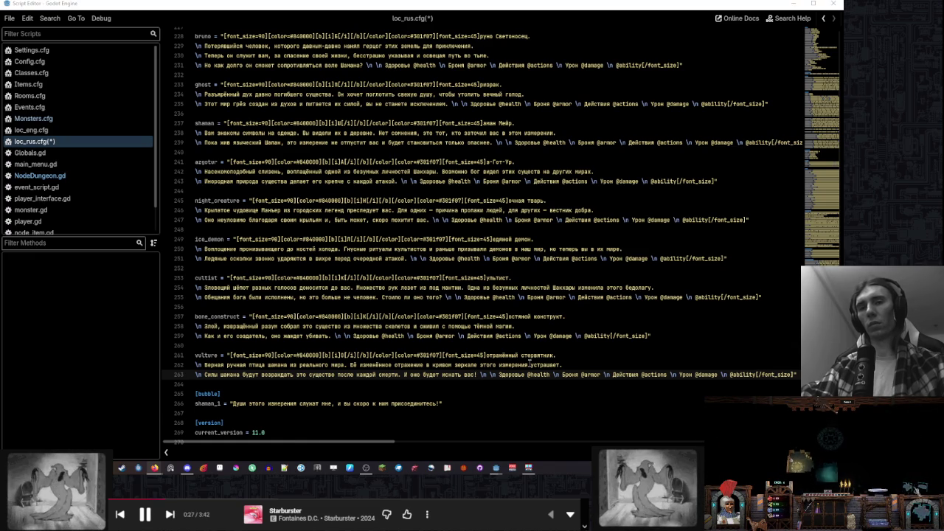
pyautogui.write('!')
pyautogui.click(528, 364)
pyautogui.write(',')
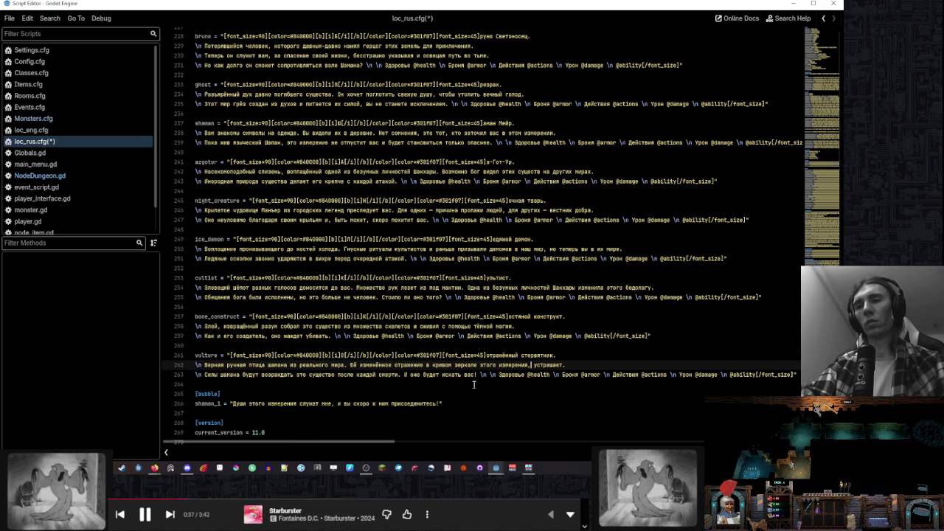
# Replace the period after 'смерти' with ', и' and 'будет искать вас' with 'найдёт вас везде!'
pyautogui.doubleClick(237, 365)
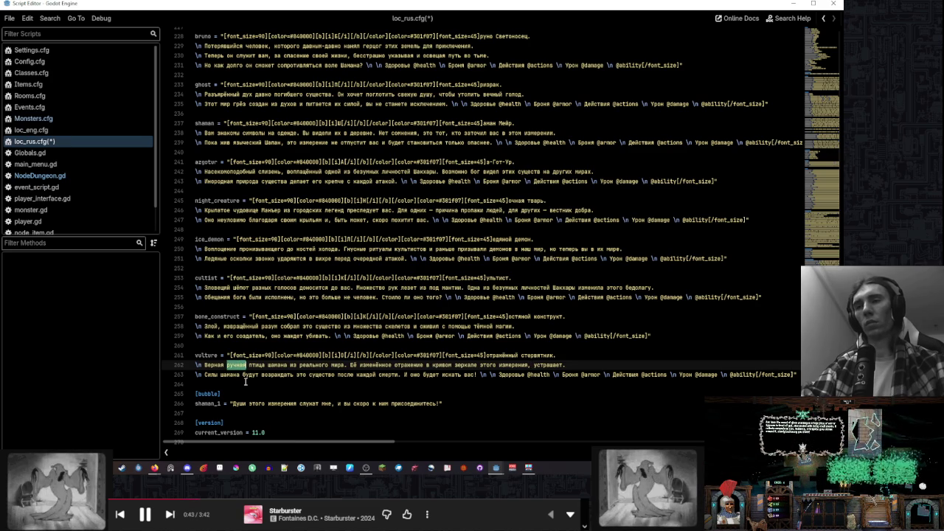
pyautogui.click(260, 374)
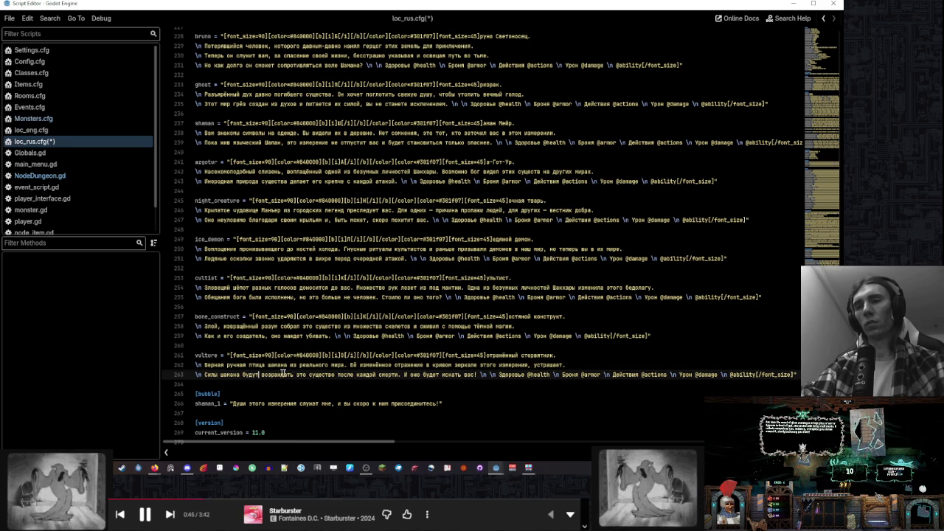
pyautogui.click(405, 374)
pyautogui.press('BackSpace')
pyautogui.press('BackSpace')
pyautogui.write(', и')
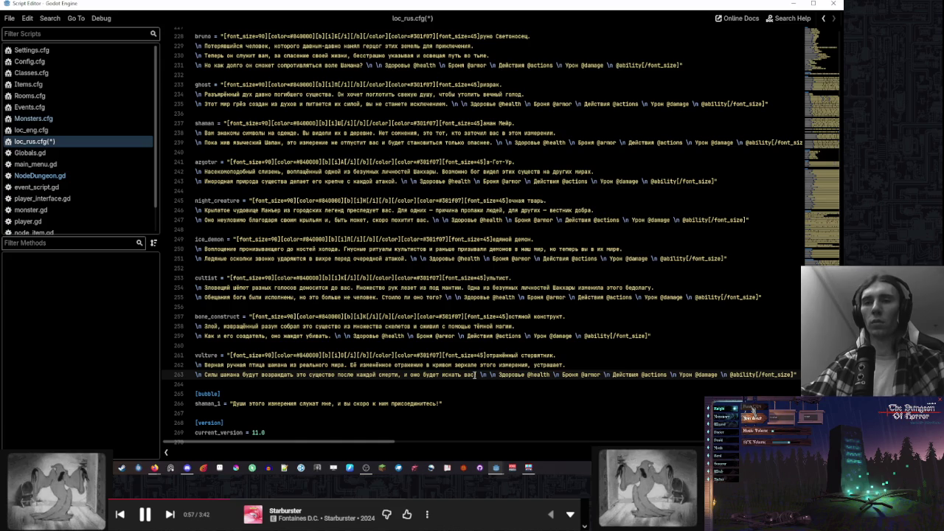
pyautogui.moveTo(475, 375); pyautogui.dragTo(426, 375)
pyautogui.write('найдёт вас везде!')
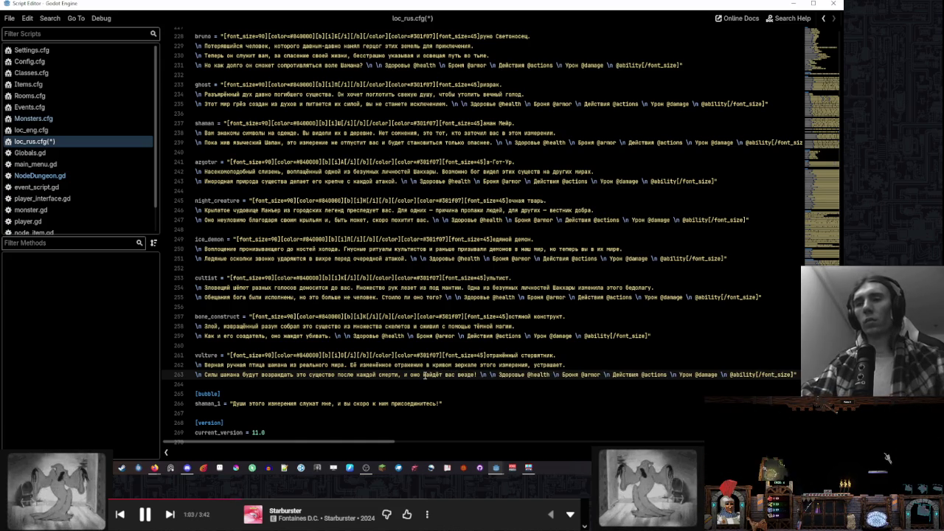
pyautogui.click(590, 364)
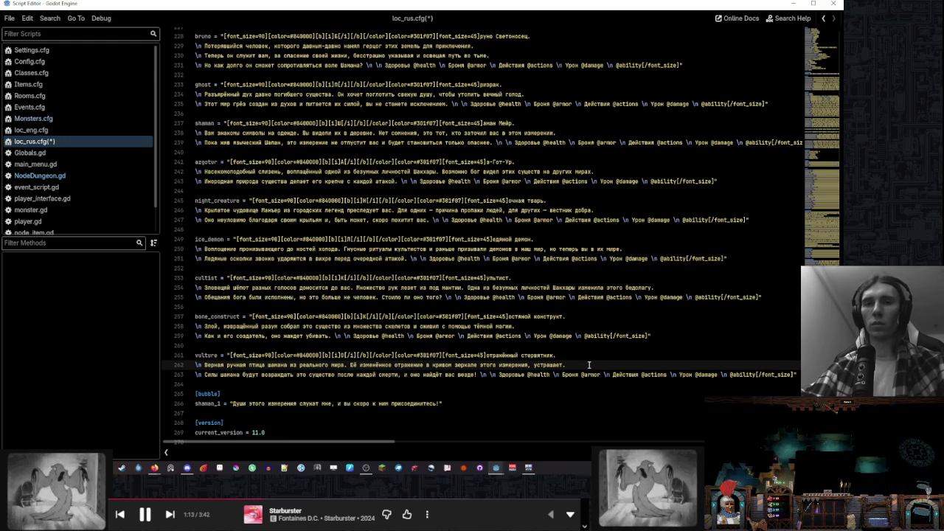
pyautogui.click(593, 355)
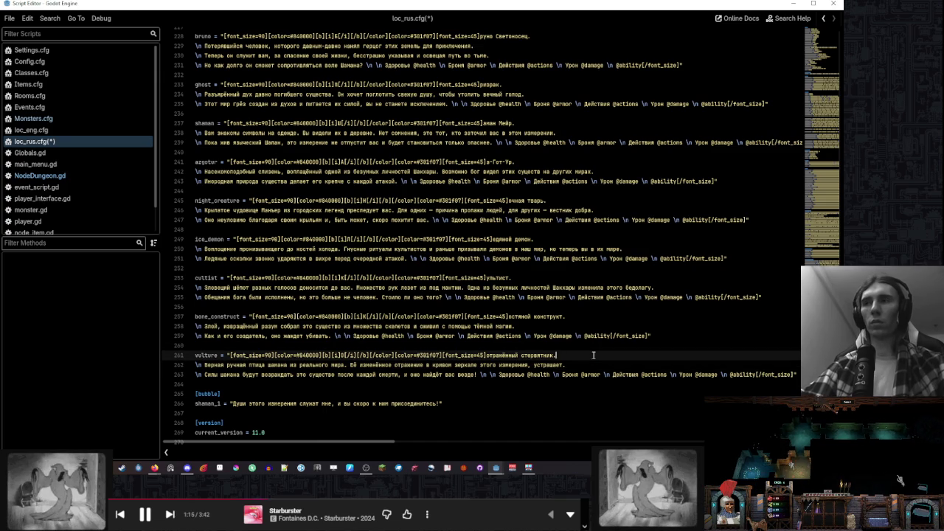
# Save loc_rus.cfg, then return to it and select the whole three-line vulture entry
pyautogui.hotkey('ctrl', 's')
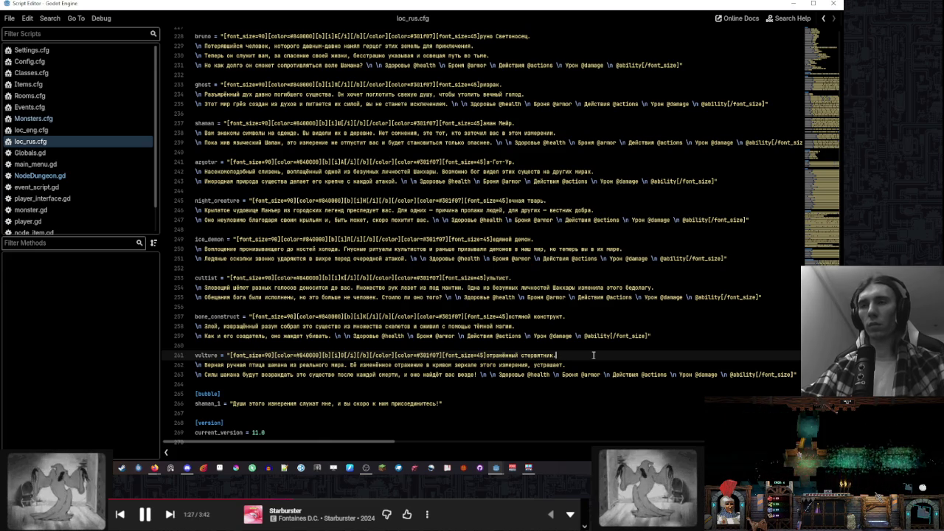
pyautogui.click(78, 176)
pyautogui.click(76, 142)
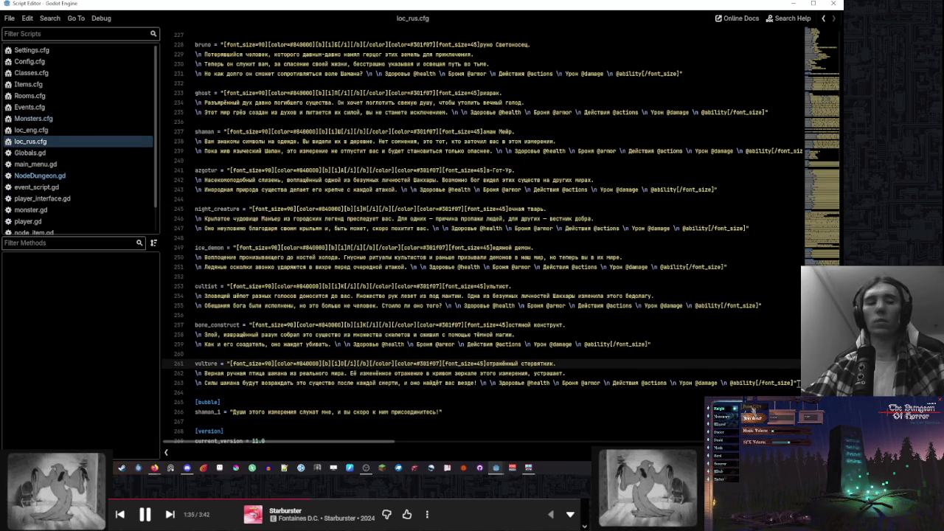
pyautogui.moveTo(799, 383); pyautogui.dragTo(516, 357)
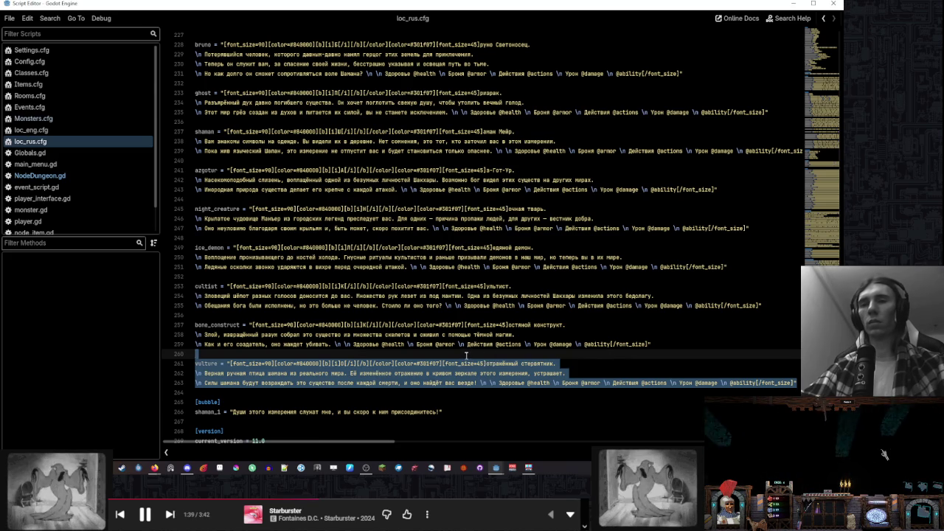
pyautogui.click(514, 357)
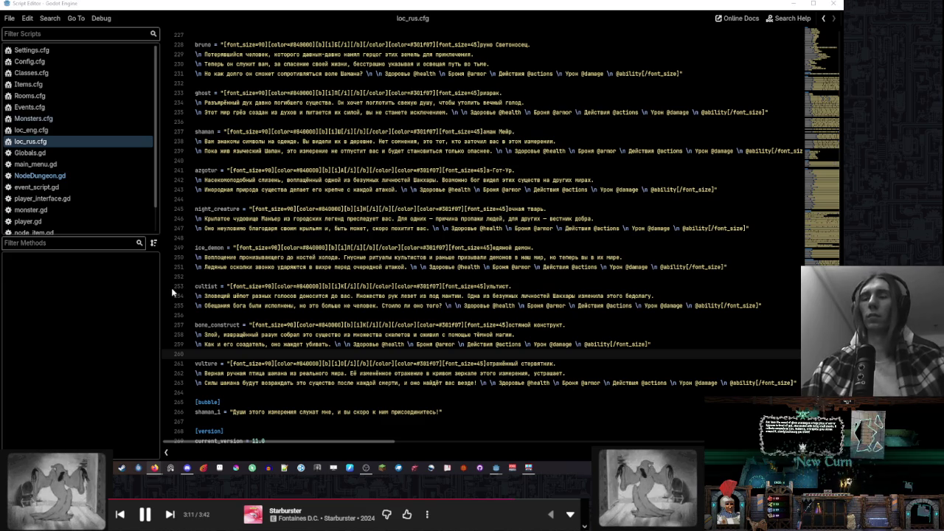
pyautogui.moveTo(275, 391); pyautogui.dragTo(278, 357)
pyautogui.hotkey('ctrl', 'c')
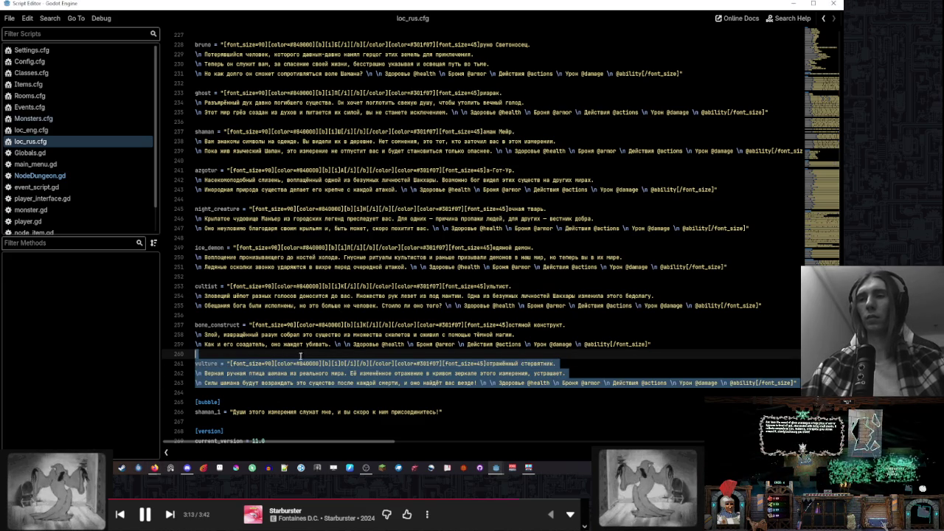
pyautogui.click(644, 356)
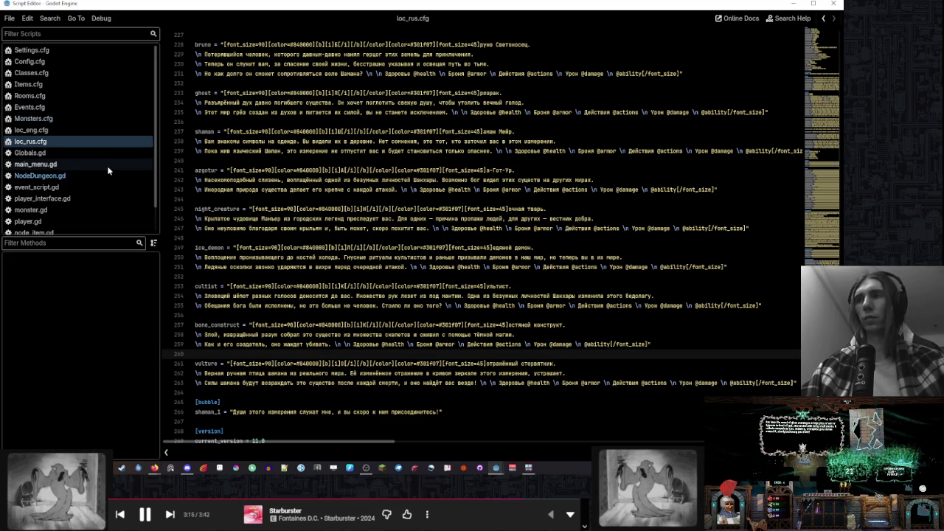
# Paste the vulture entry into loc_eng.cfg after bone_construct, removing the extra blank line
pyautogui.click(88, 129)
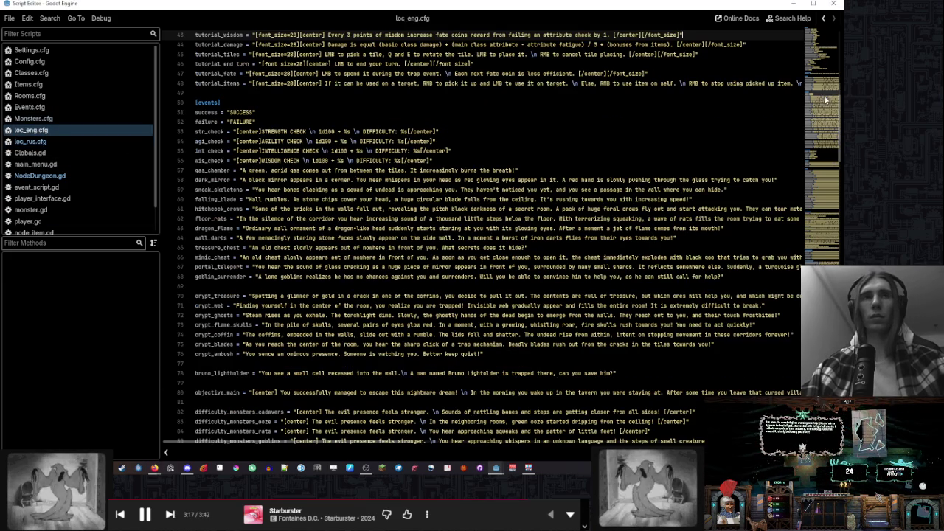
pyautogui.scroll(-10, 390, 348)
pyautogui.click(329, 372)
pyautogui.hotkey('ctrl', 'v')
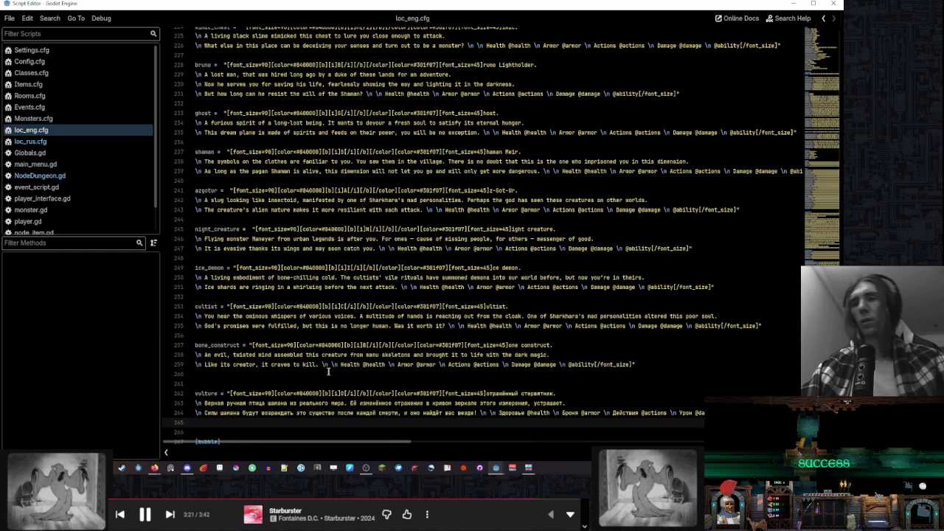
pyautogui.click(329, 372)
pyautogui.press('BackSpace')
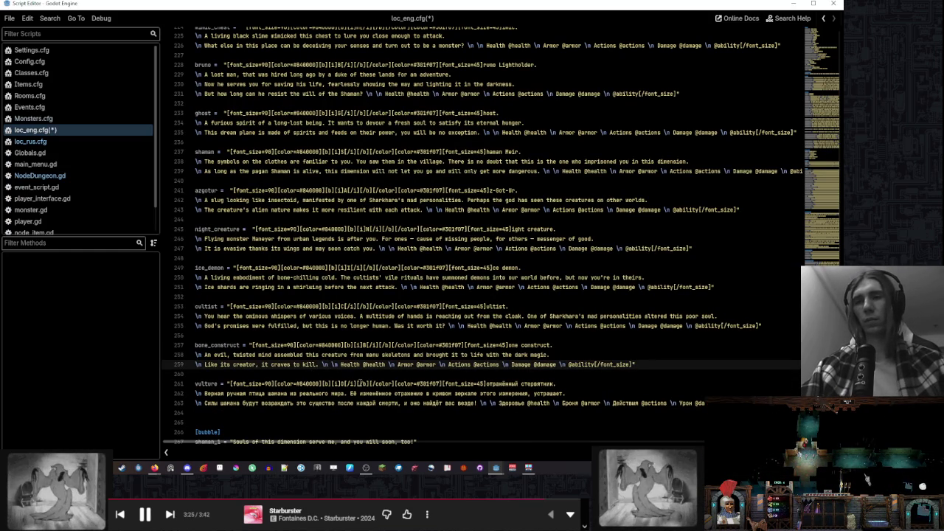
# Retitle the pasted vulture entry to 'Mirrored vulture.'
pyautogui.click(342, 384)
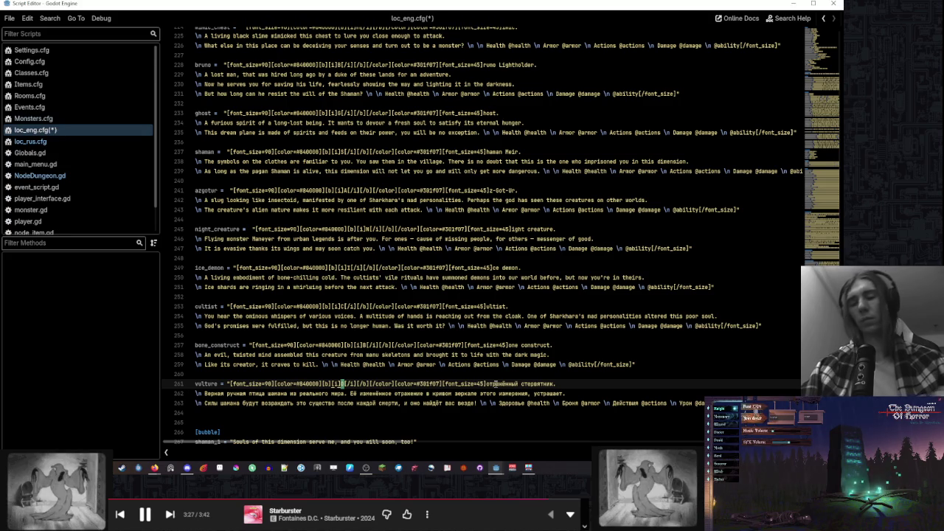
pyautogui.write('О')
pyautogui.click(493, 384)
pyautogui.press('BackSpace')
pyautogui.moveTo(488, 384); pyautogui.dragTo(555, 384)
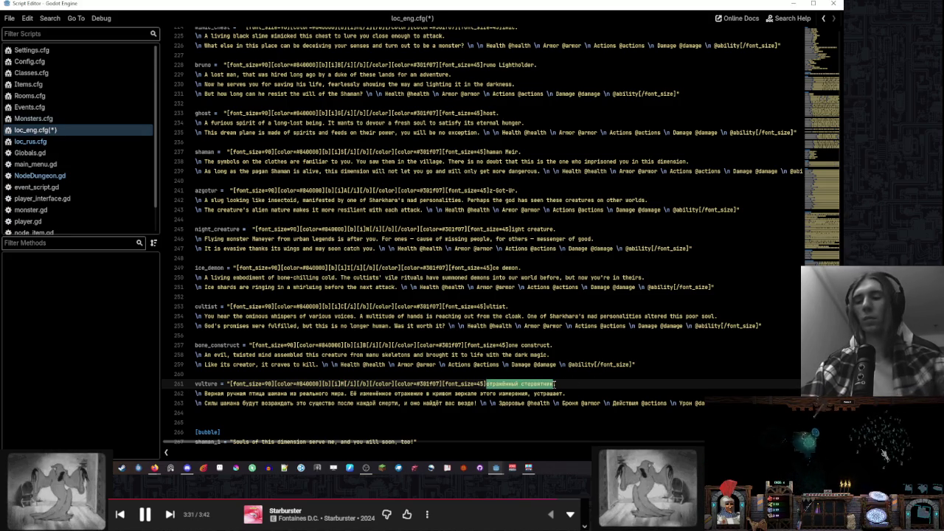
pyautogui.write('irrored')
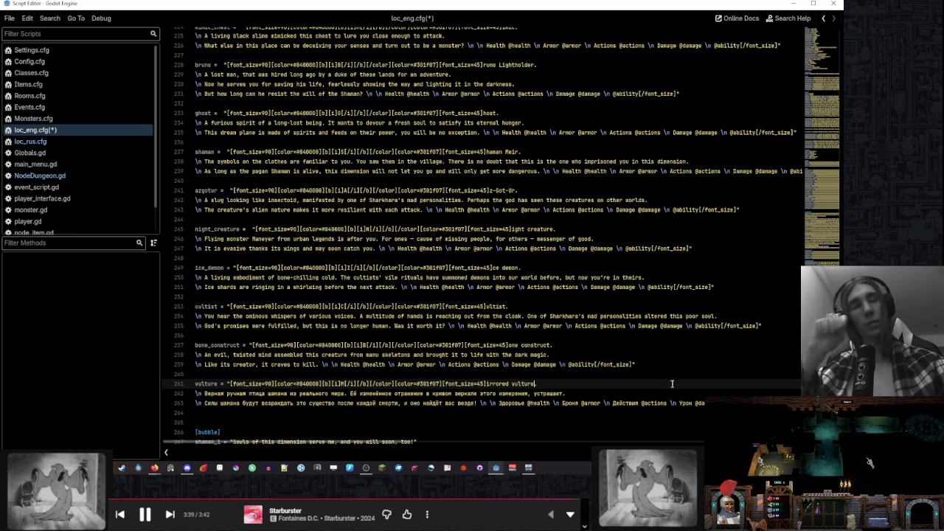
pyautogui.write('.')
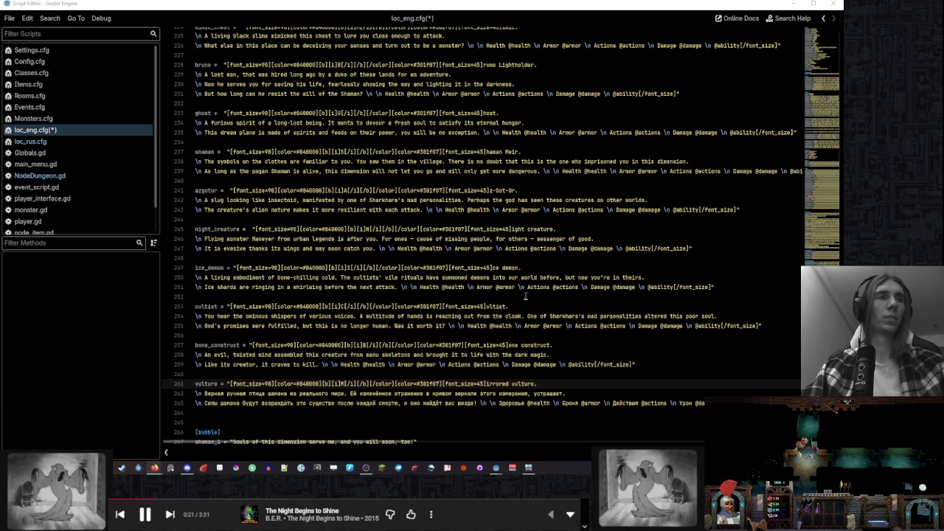
pyautogui.moveTo(205, 394); pyautogui.dragTo(570, 394)
# Paste the English first line, fixing it to 'Its twisted reflection in the distorted mirror of this dimension is terrifying.'
pyautogui.write("The shaman's faithful pet bird from the real world. Its distorted reflection in the distorted mirror of this dimension is terrifying.")
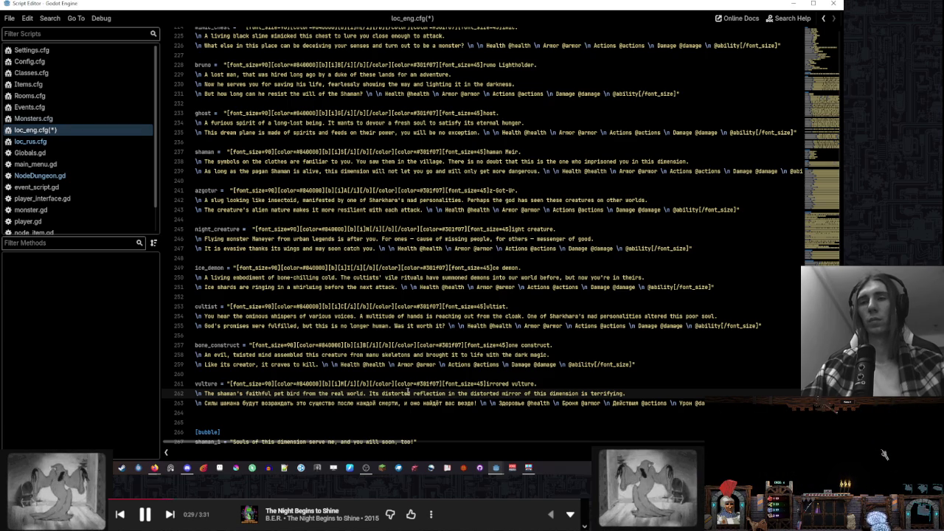
pyautogui.doubleClick(405, 393)
pyautogui.hotkey('ctrl', 'c')
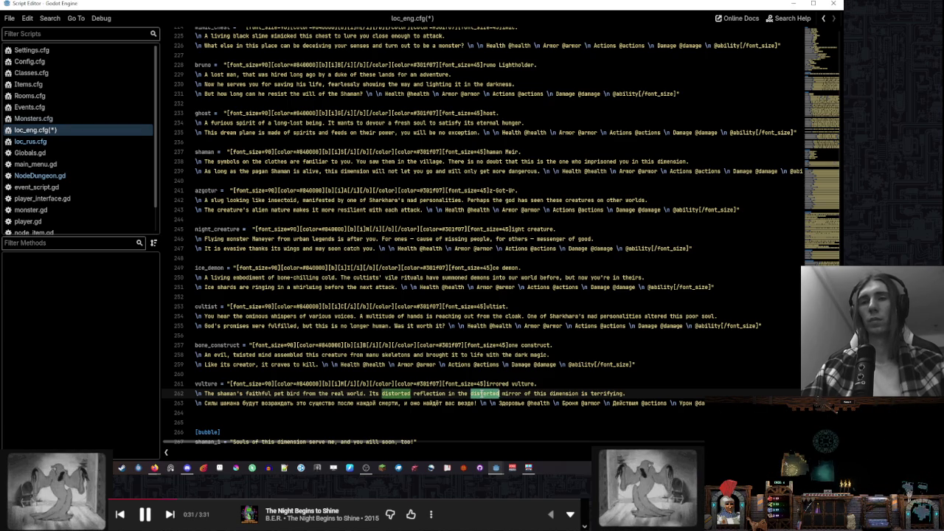
pyautogui.write('t')
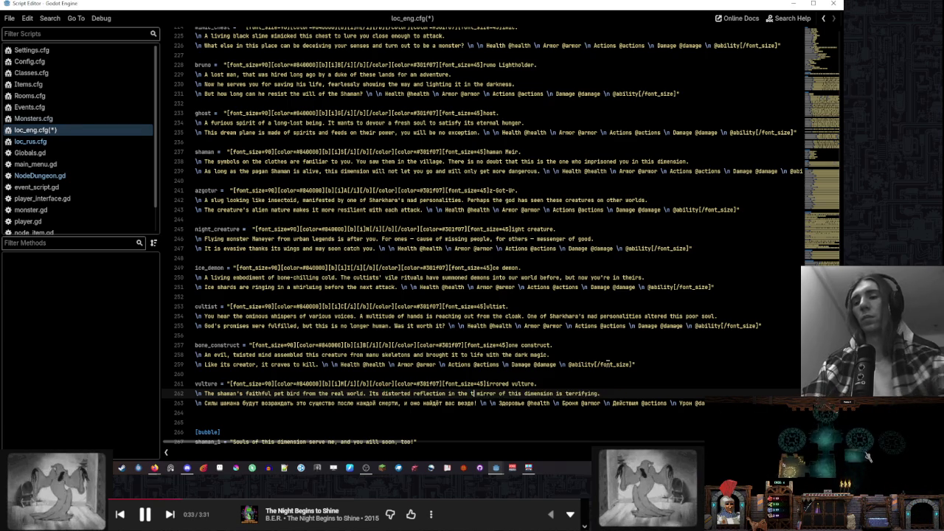
pyautogui.write('wisted')
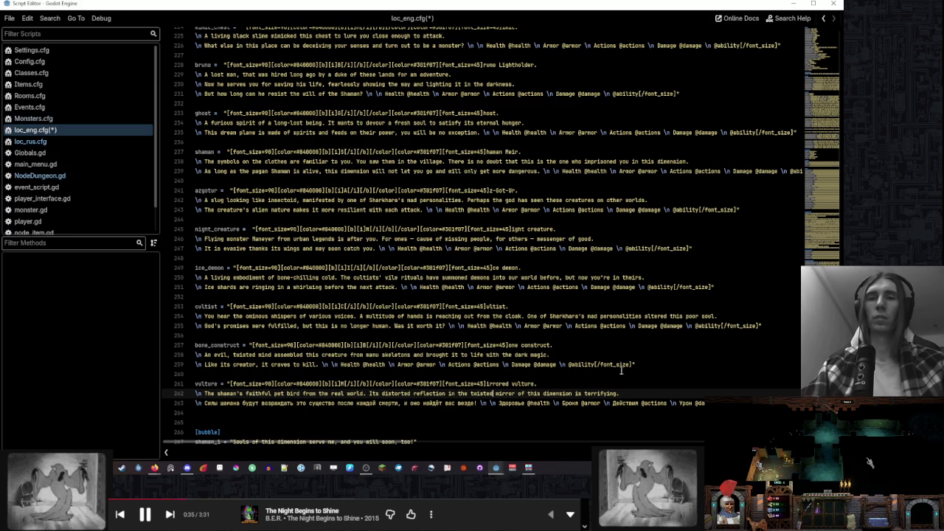
pyautogui.press('End')
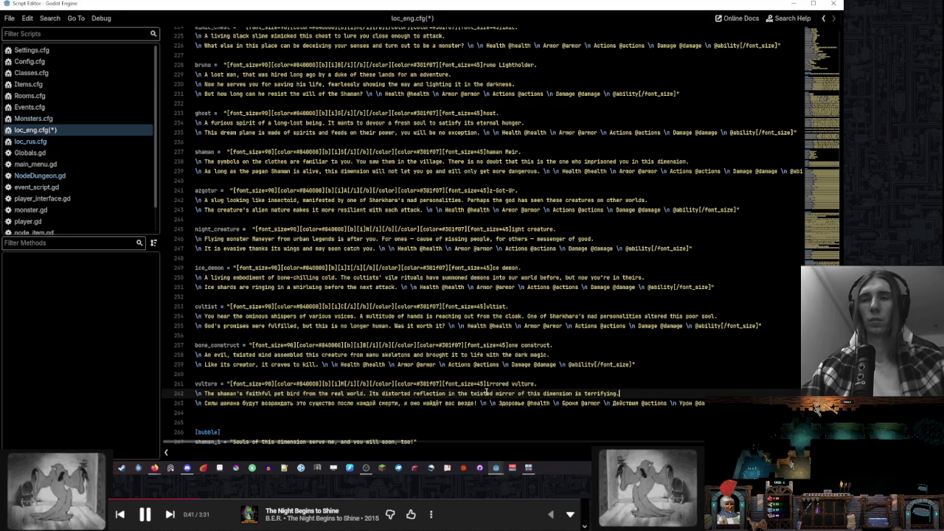
pyautogui.doubleClick(476, 391)
pyautogui.hotkey('ctrl', 'v')
pyautogui.doubleClick(394, 394)
pyautogui.write('twisted')
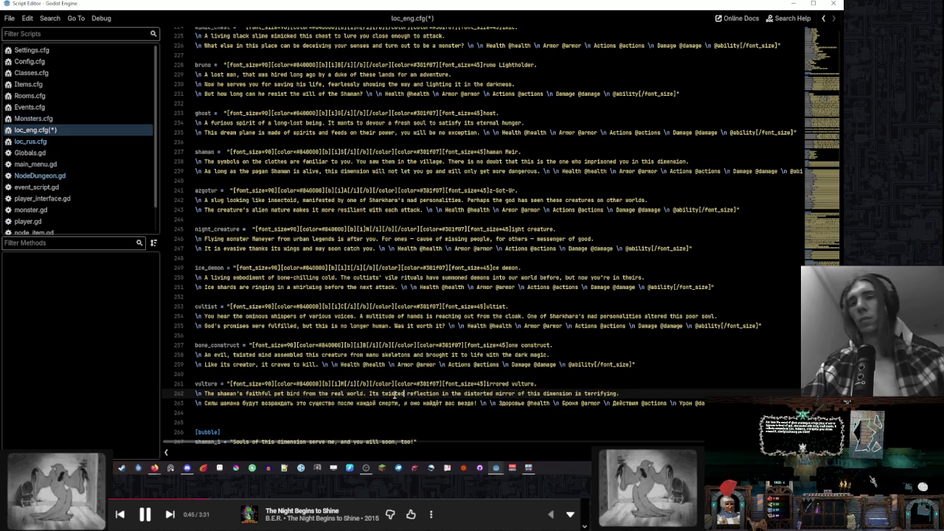
pyautogui.click(635, 394)
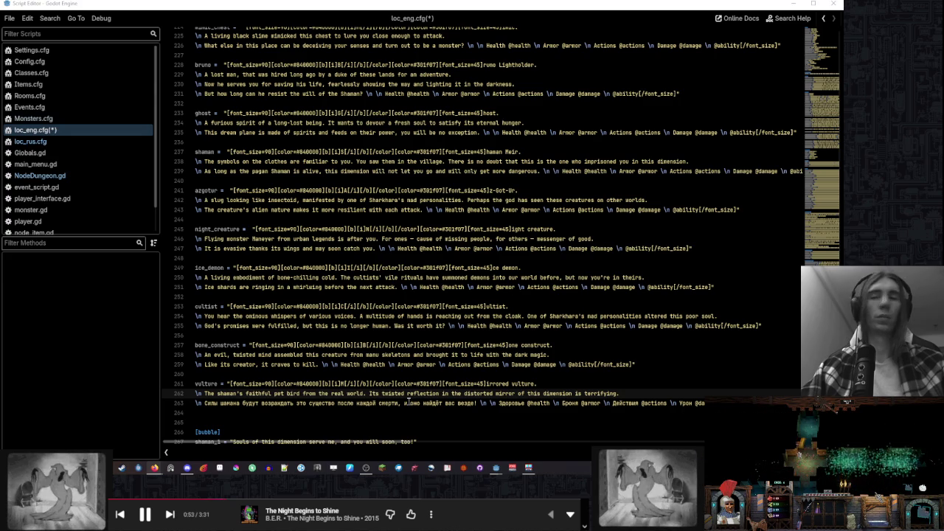
pyautogui.moveTo(477, 403); pyautogui.dragTo(191, 403)
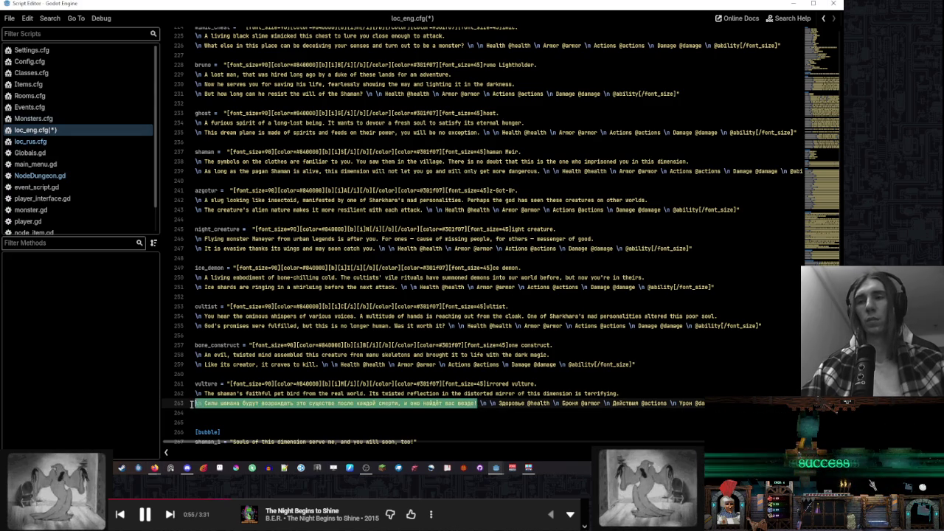
# Paste the English second sentence: the shaman's powers resurrect the vulture after each death; it finds you everywhere
pyautogui.write("The shaman's powers will resurrect this creature after each death, and it will find you everywhere!")
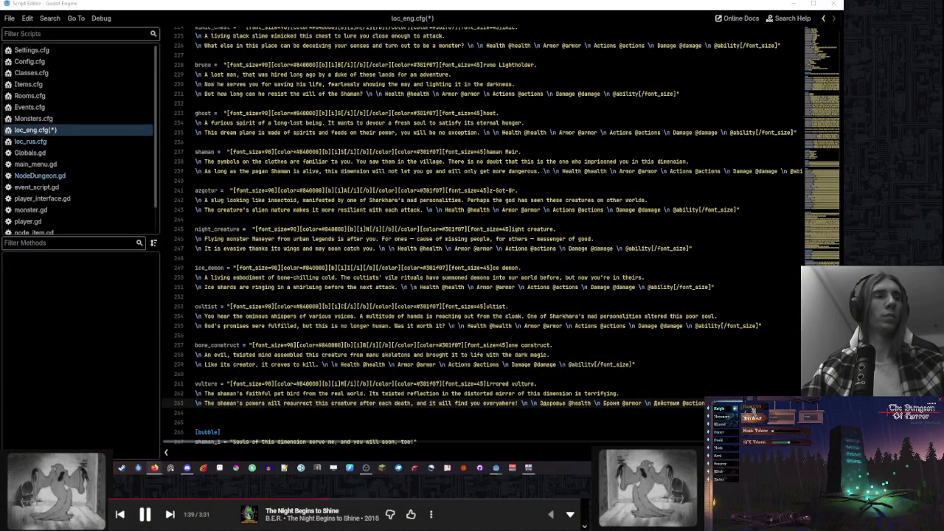
pyautogui.click(415, 412)
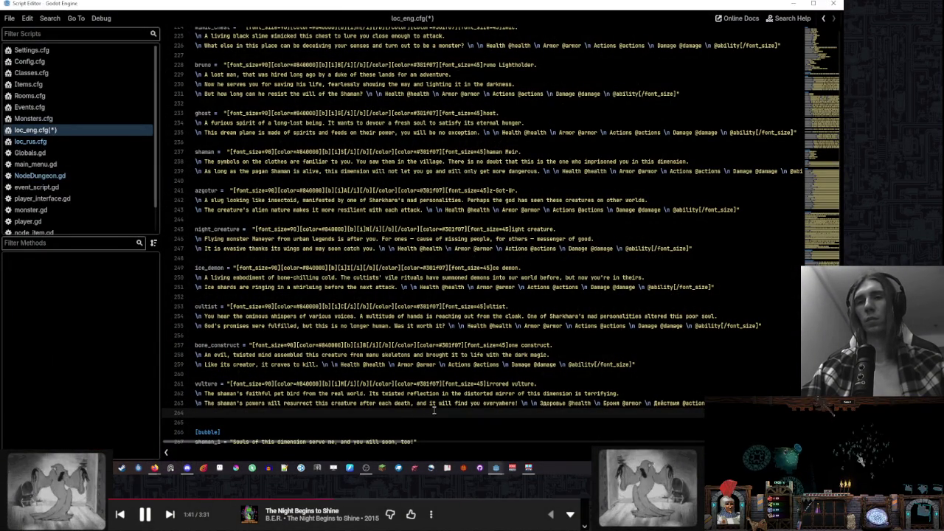
# Replace the vulture's Russian stat tail with English Health, Armor, Actions and Damage labels, then save loc_eng.cfg
pyautogui.scroll(-2, 487, 402)
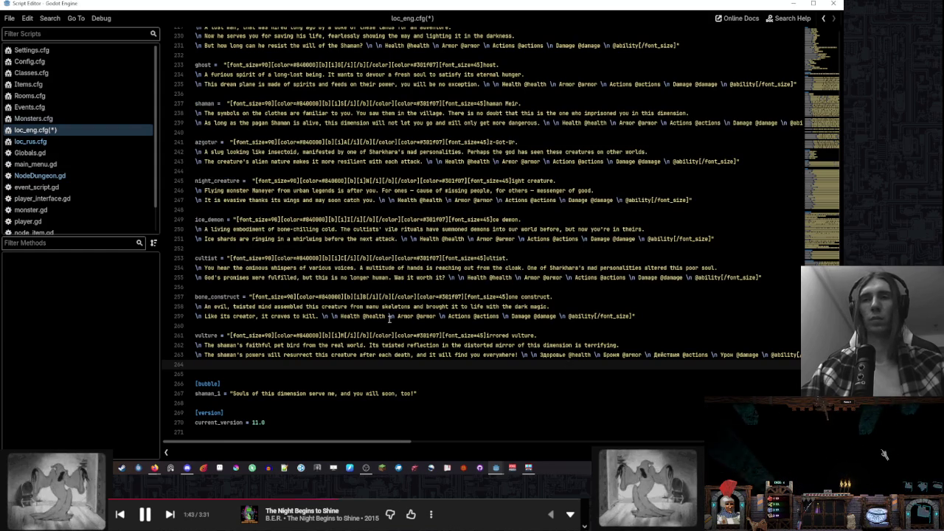
pyautogui.moveTo(324, 316); pyautogui.dragTo(654, 317)
pyautogui.hotkey('ctrl', 'c')
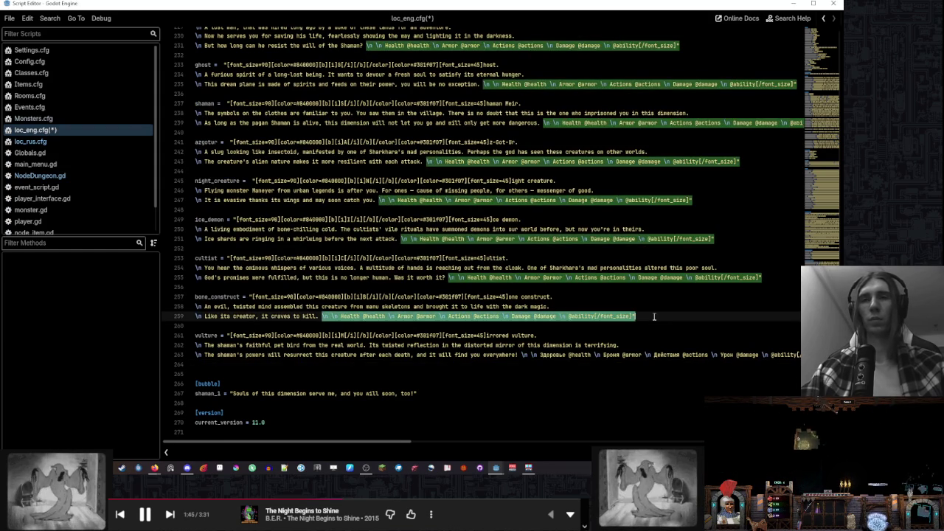
pyautogui.click(521, 355)
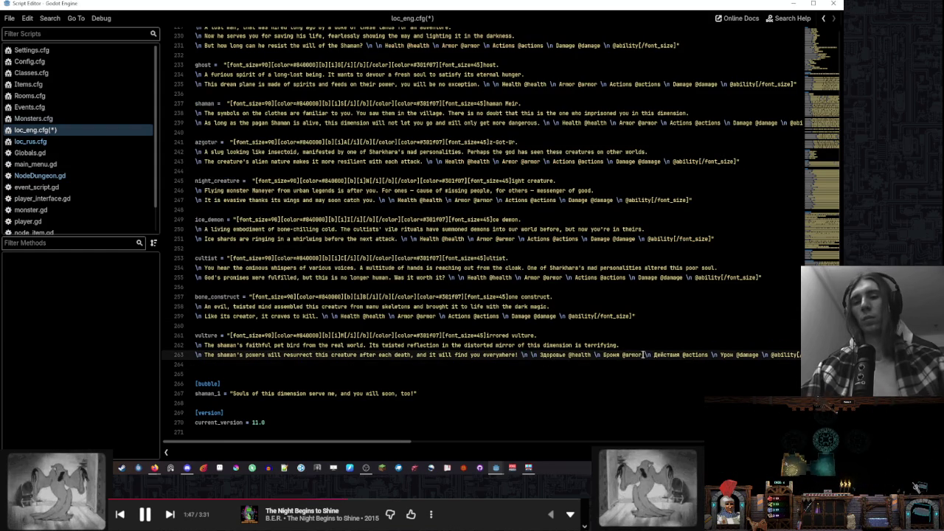
pyautogui.hotkey('shift', 'End')
pyautogui.hotkey('ctrl', 'v')
pyautogui.hotkey('ctrl', 's')
# Return to the main Godot editor window and select the first debugger session
pyautogui.hscroll(-2, 561, 354)
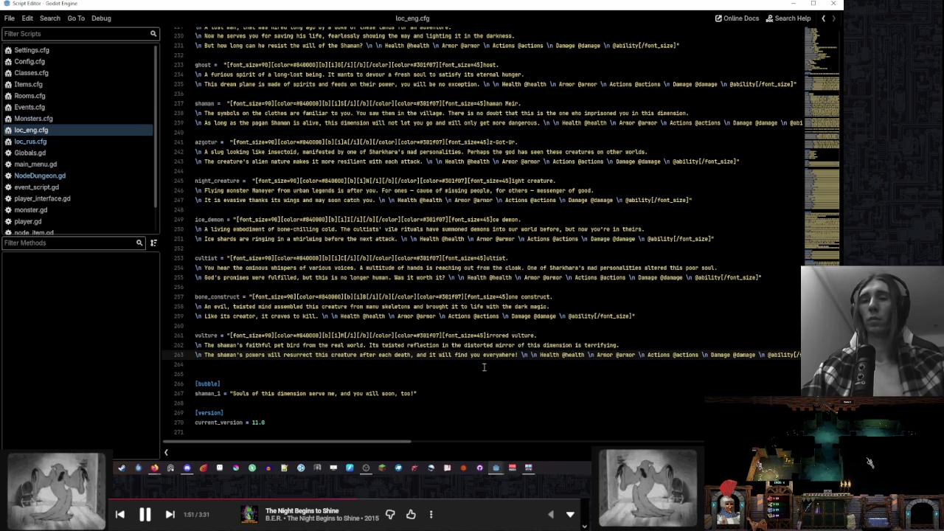
pyautogui.moveTo(499, 470)
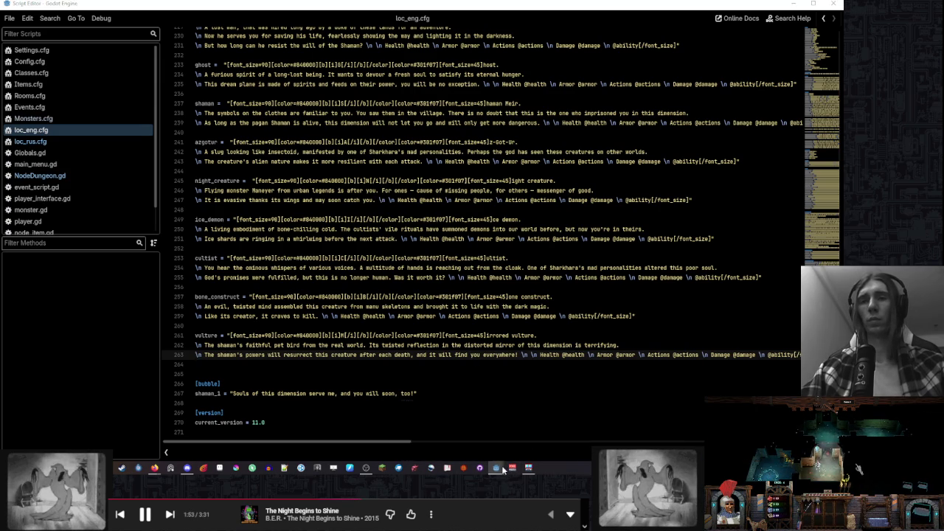
pyautogui.click(484, 414)
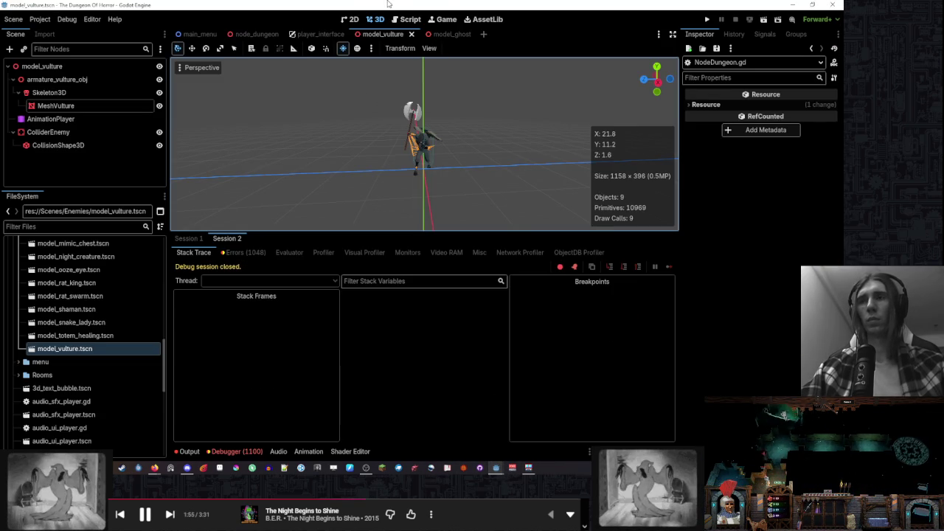
pyautogui.click(189, 239)
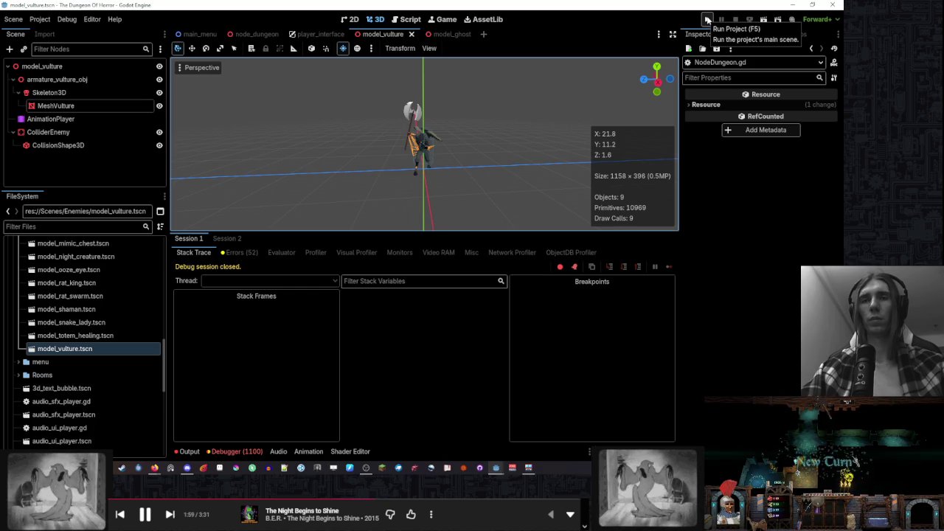
# Run the game with F5, start a new game and place a corridor tile above the rooms
pyautogui.press('F5')
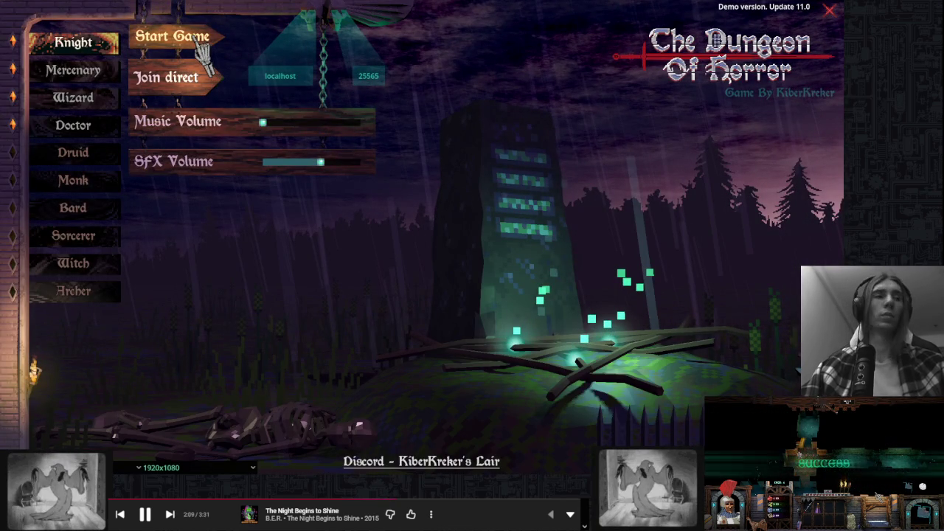
pyautogui.click(201, 50)
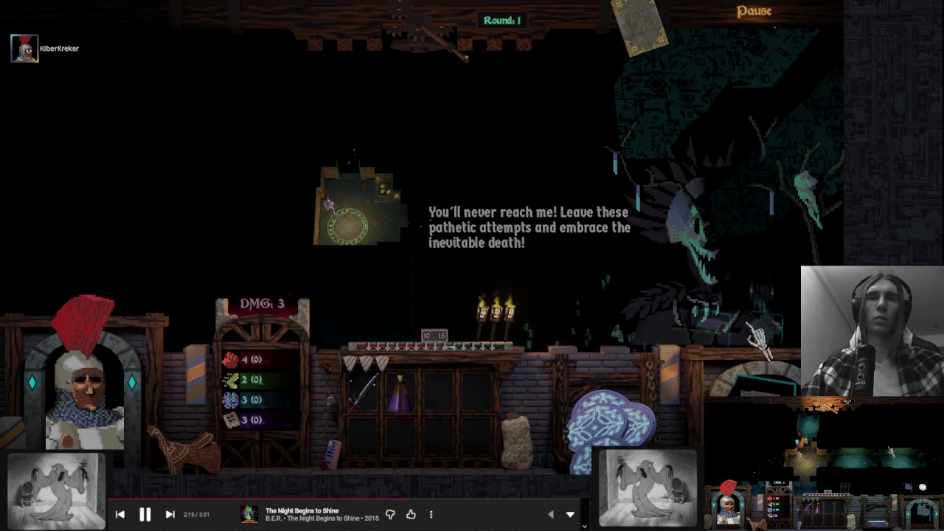
pyautogui.click(611, 347)
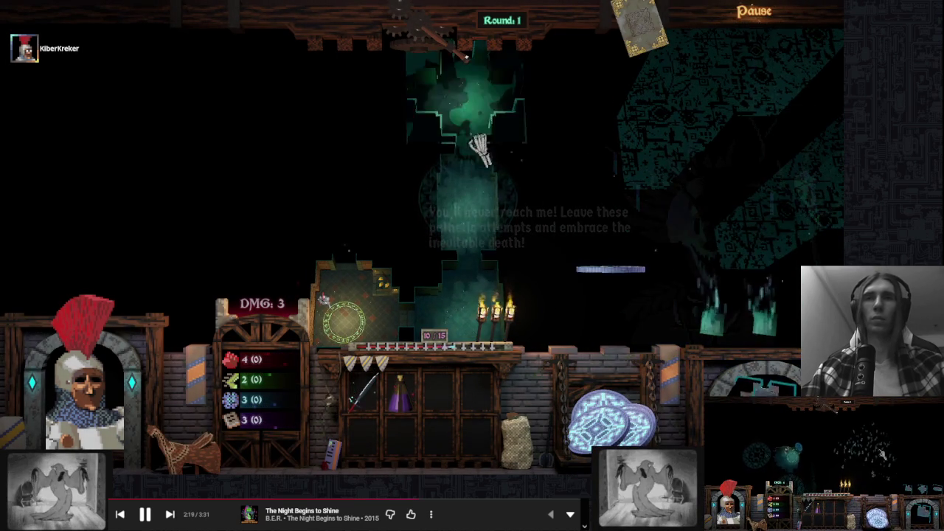
pyautogui.click(469, 151)
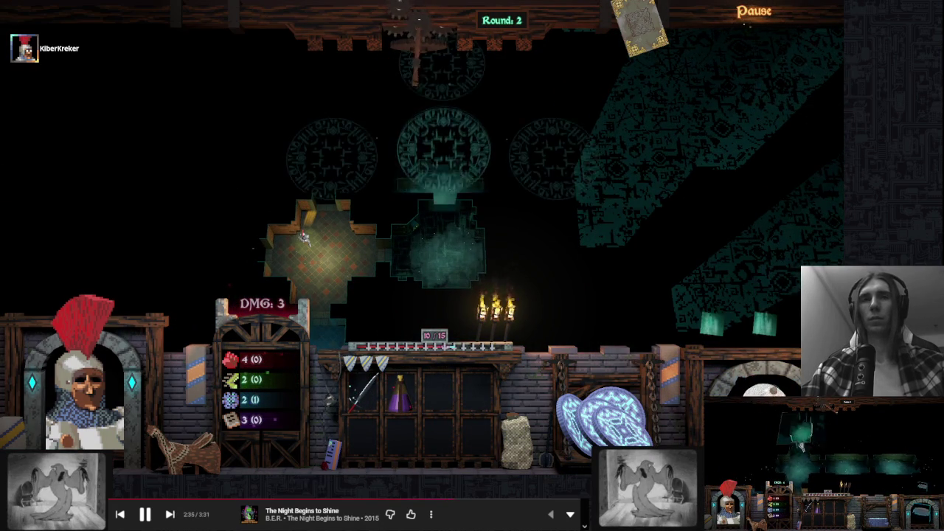
# Place a room tile, end the turn, and roll the dragon-head trap's Wisdom check (108 vs 90)
pyautogui.click(468, 258)
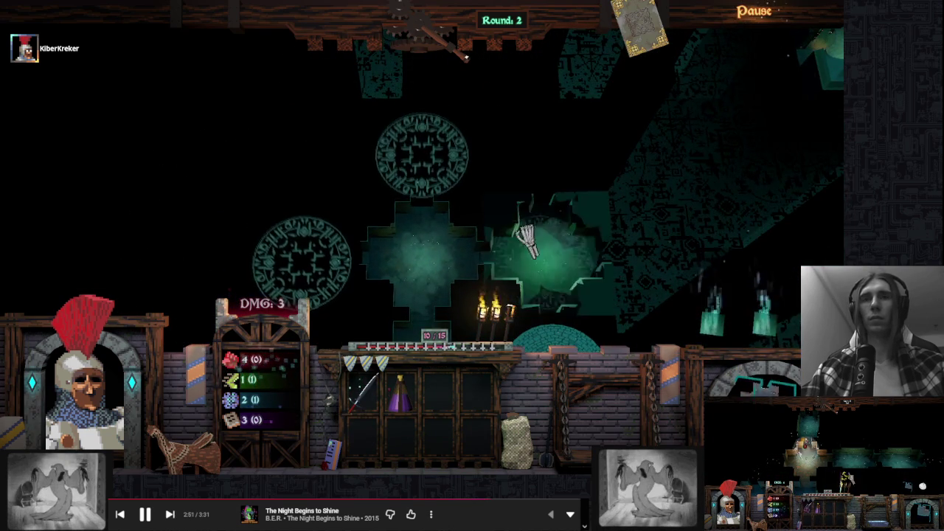
pyautogui.click(516, 117)
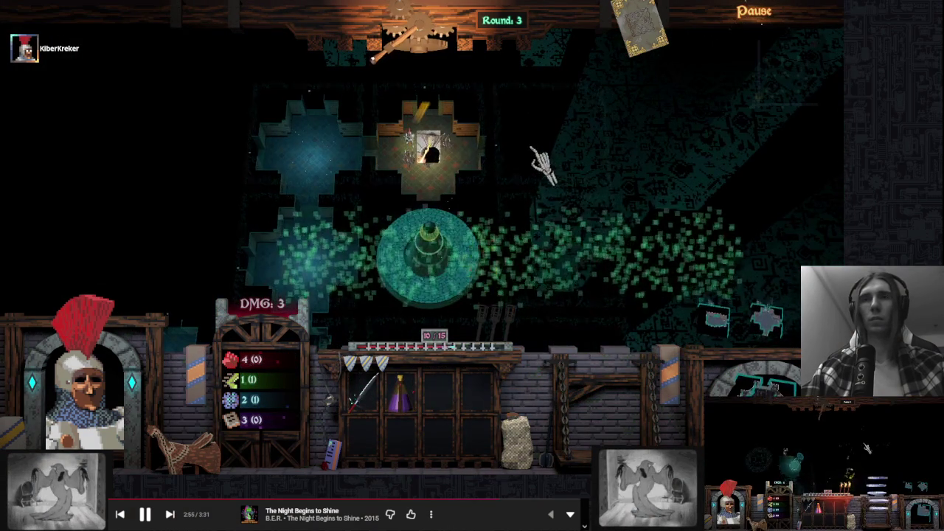
pyautogui.click(581, 279)
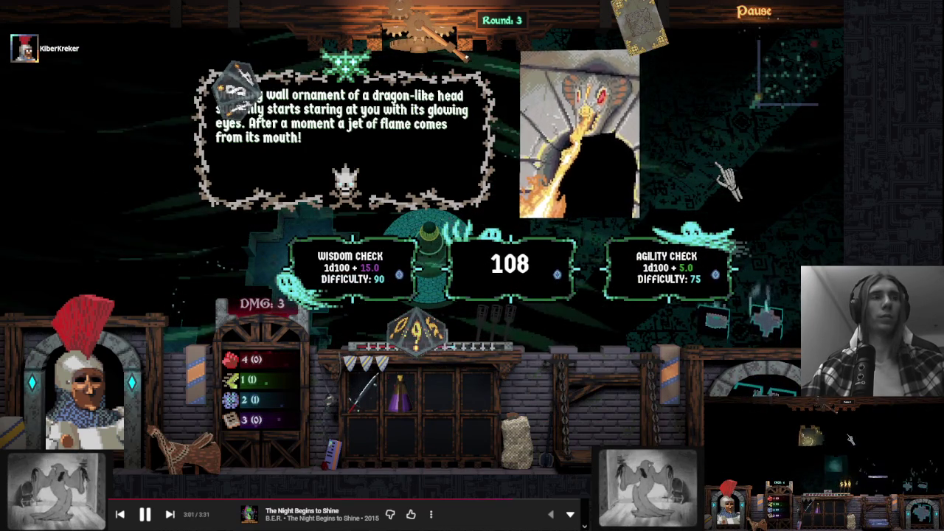
# Bring the game forward, end two turns, and place a new room tile on the map
pyautogui.press('super')
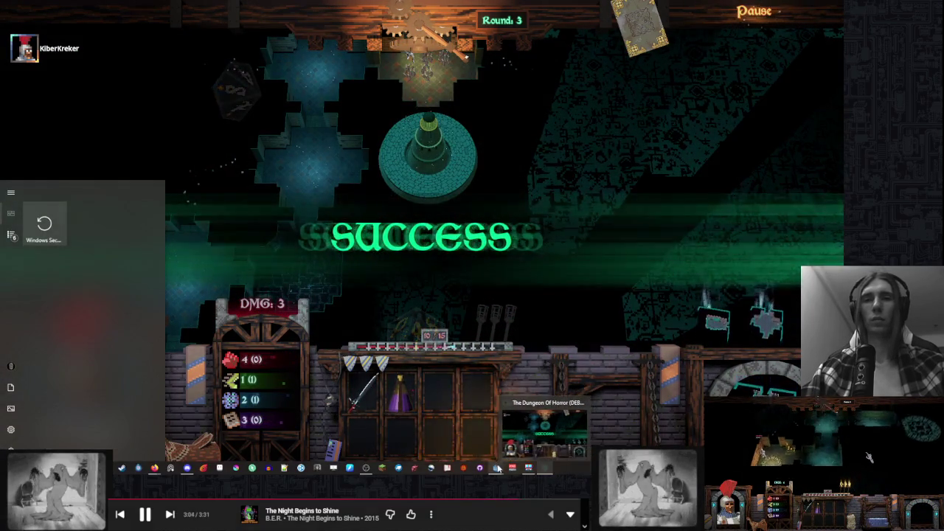
pyautogui.click(546, 468)
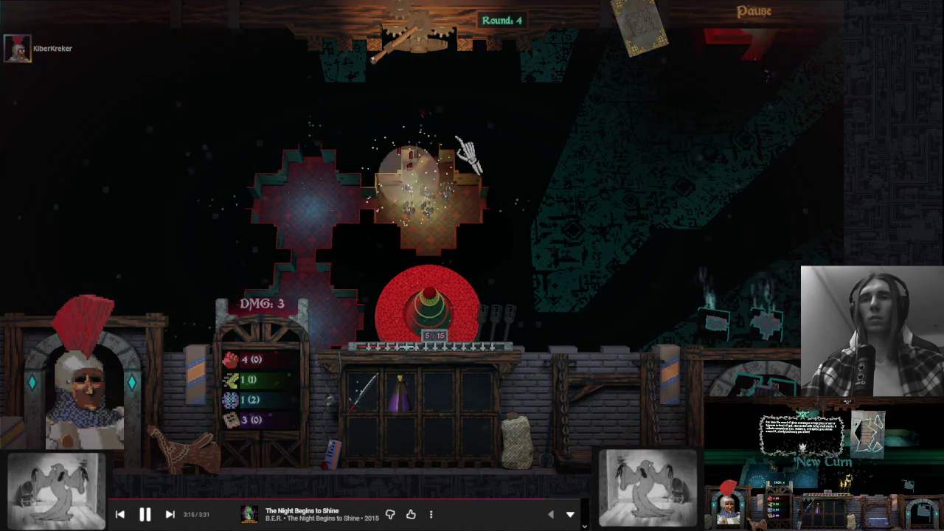
pyautogui.click(427, 42)
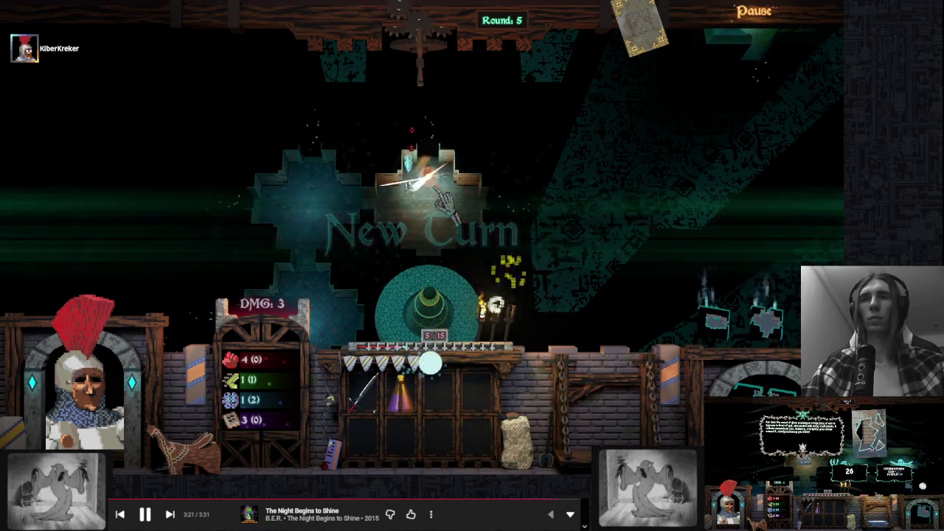
pyautogui.click(426, 42)
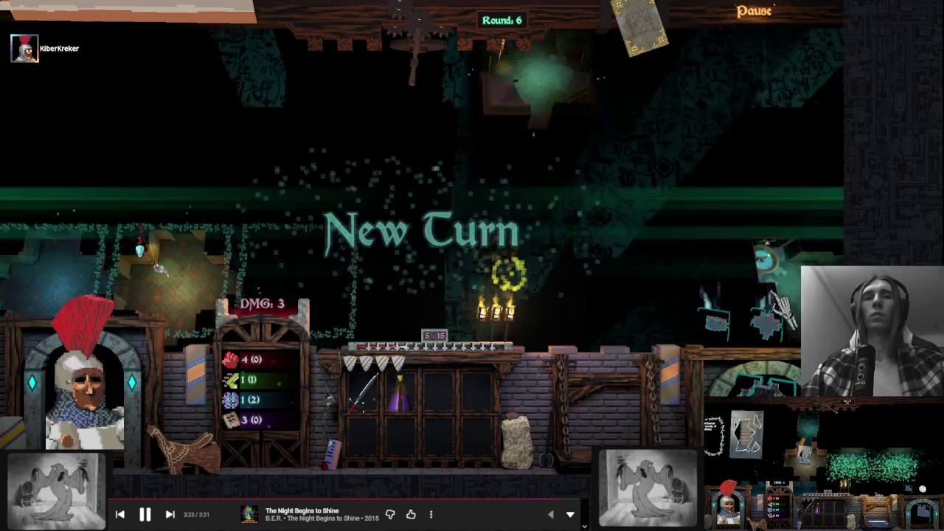
pyautogui.click(331, 225)
pyautogui.click(330, 225)
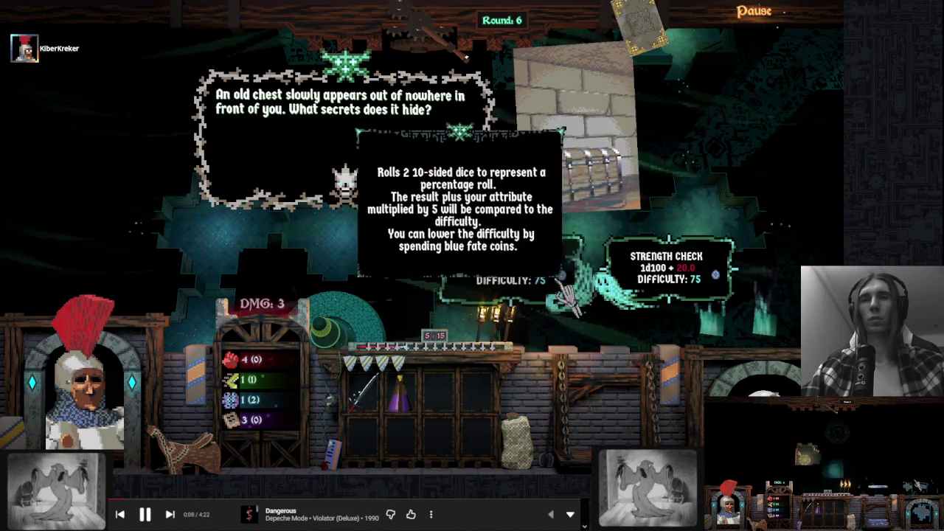
# Roll the chest event's check, end three more turns, and dismiss the evil presence message
pyautogui.click(524, 279)
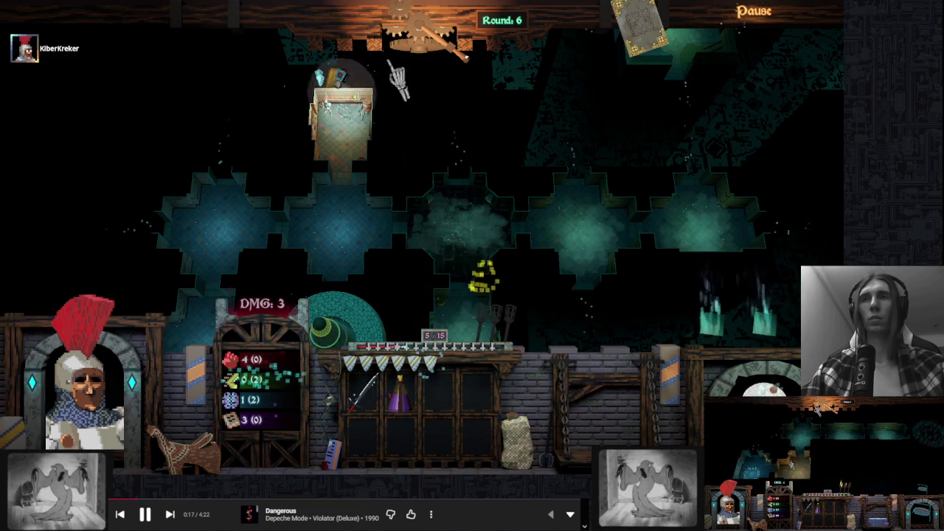
pyautogui.click(499, 132)
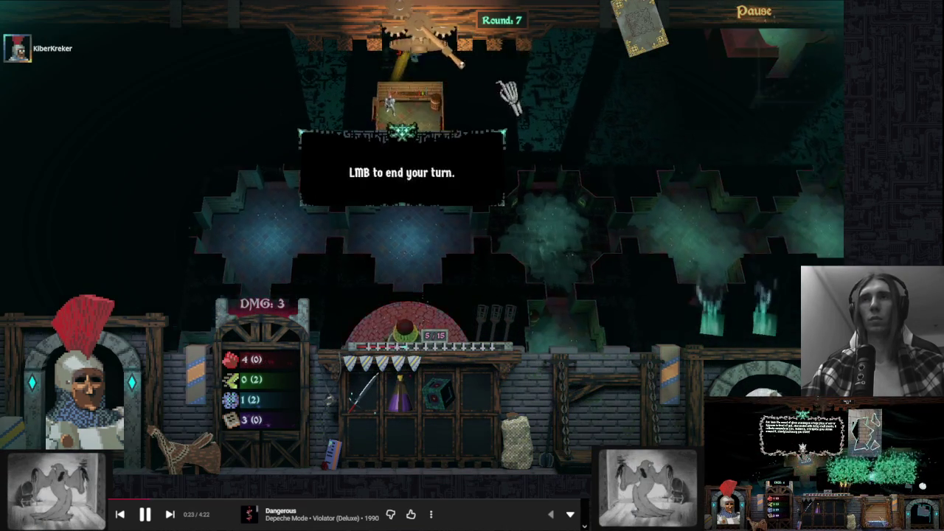
pyautogui.click(508, 92)
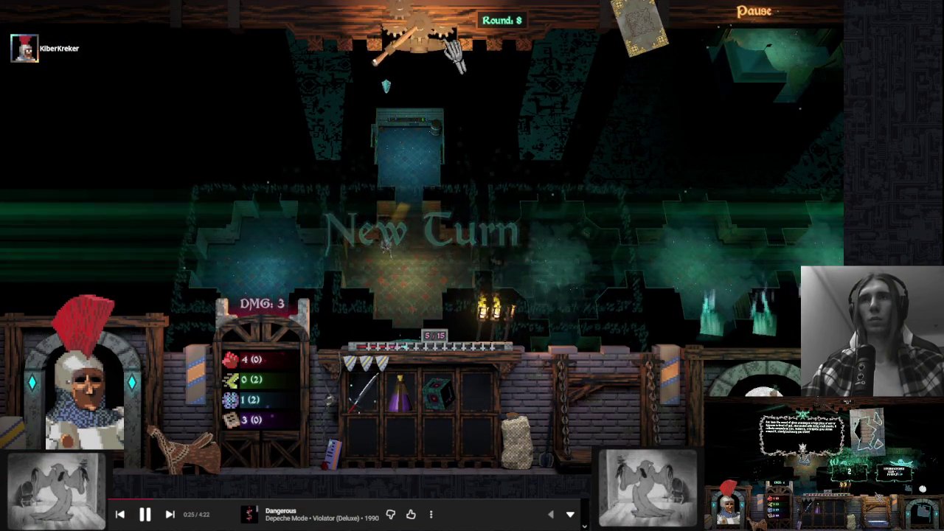
pyautogui.click(552, 185)
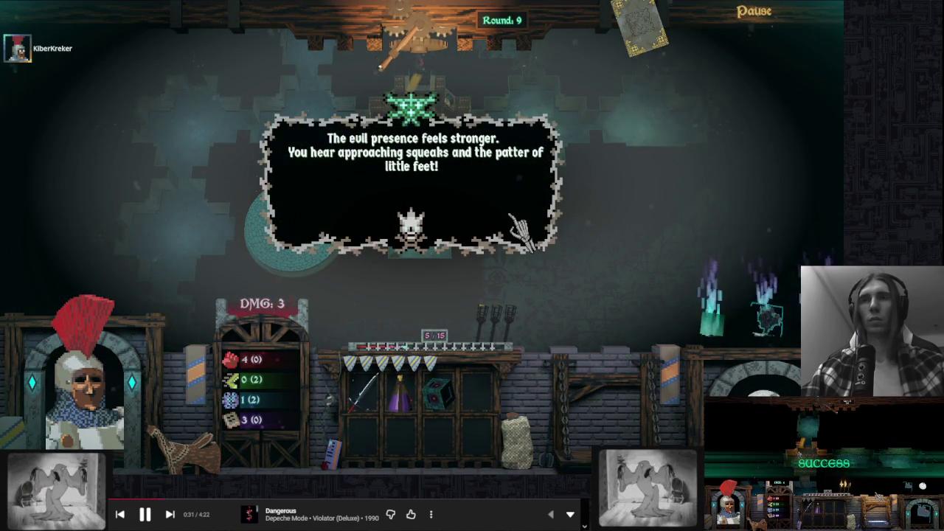
pyautogui.click(515, 216)
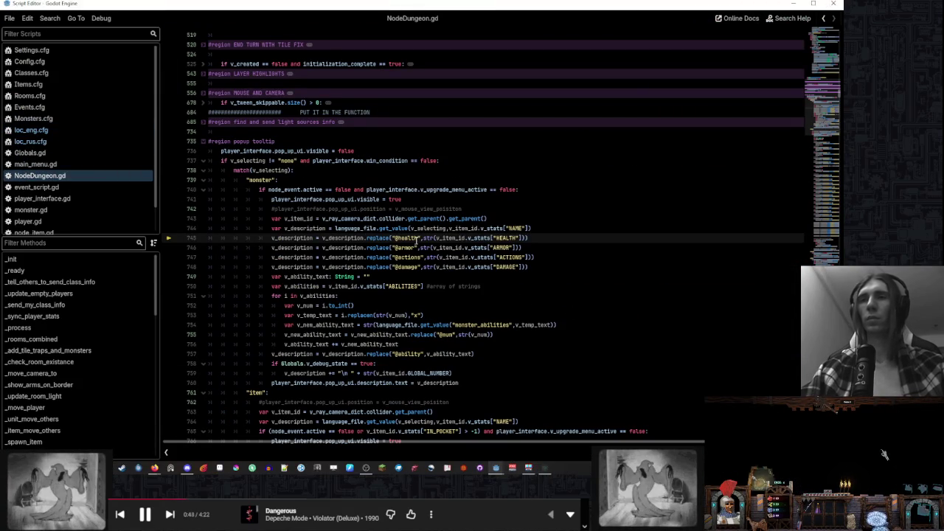
# Stop the running game from the main editor and select all files in the game's Config folder
pyautogui.moveTo(491, 465)
pyautogui.click(457, 438)
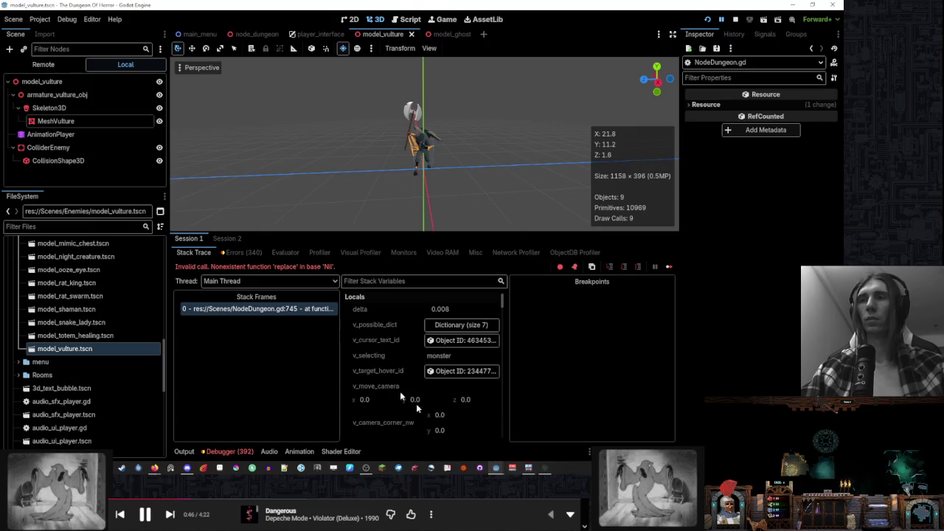
pyautogui.click(528, 440)
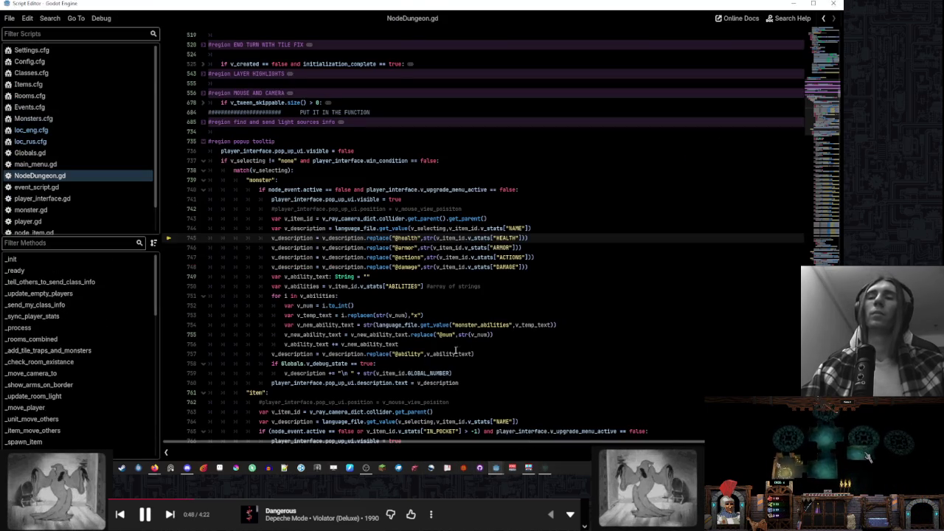
pyautogui.click(458, 437)
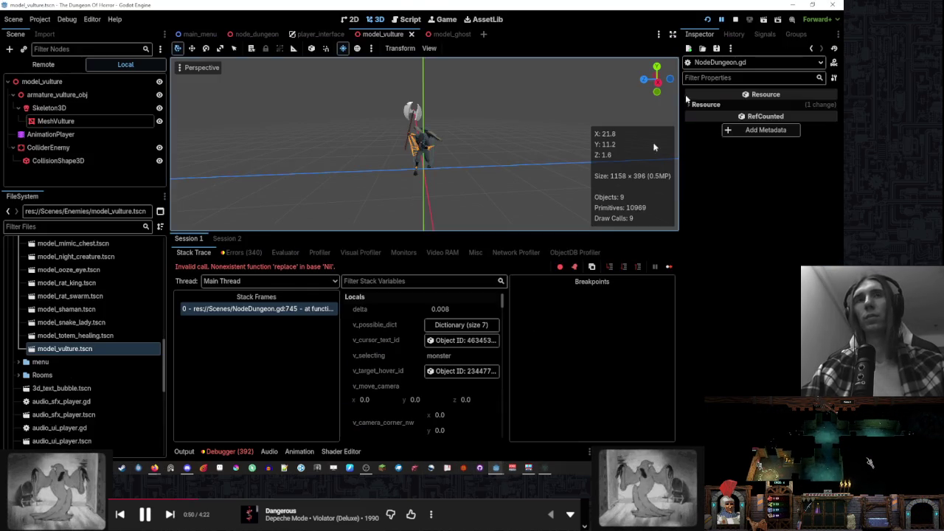
pyautogui.click(736, 20)
pyautogui.hotkey('alt', 'Tab')
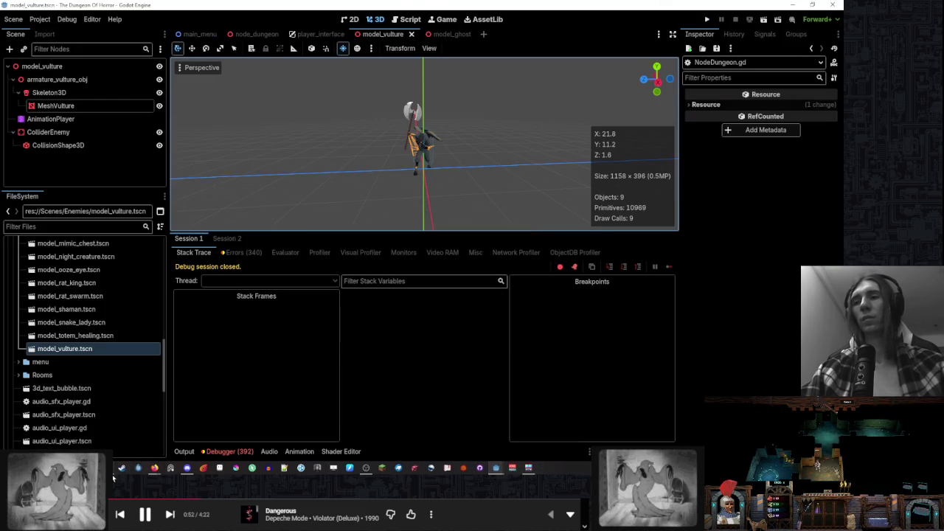
pyautogui.moveTo(411, 312)
pyautogui.mouseDown()
pyautogui.moveTo(346, 160)
pyautogui.moveTo(429, 287)
pyautogui.moveTo(385, 158)
pyautogui.mouseUp()
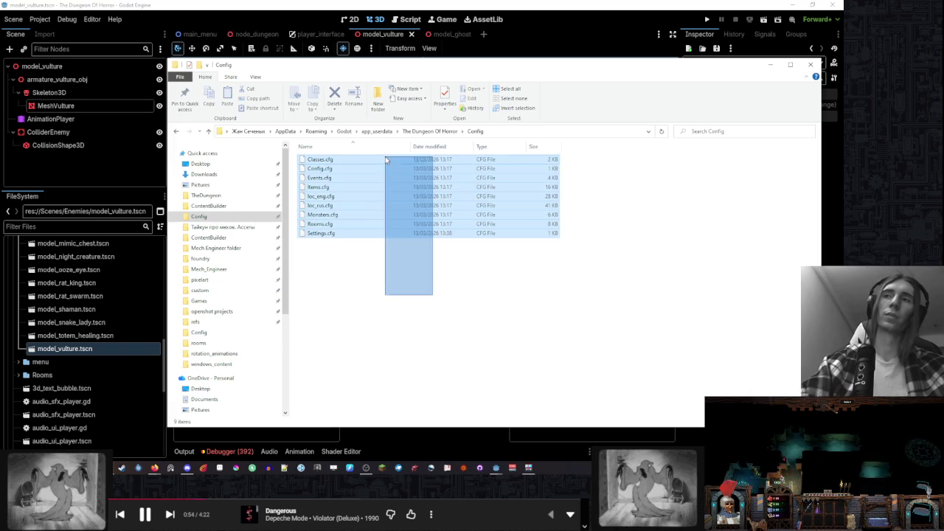
# Delete the selected config files, minimize the folder window, and run the game again
pyautogui.press('Delete')
pyautogui.click(770, 65)
pyautogui.click(707, 19)
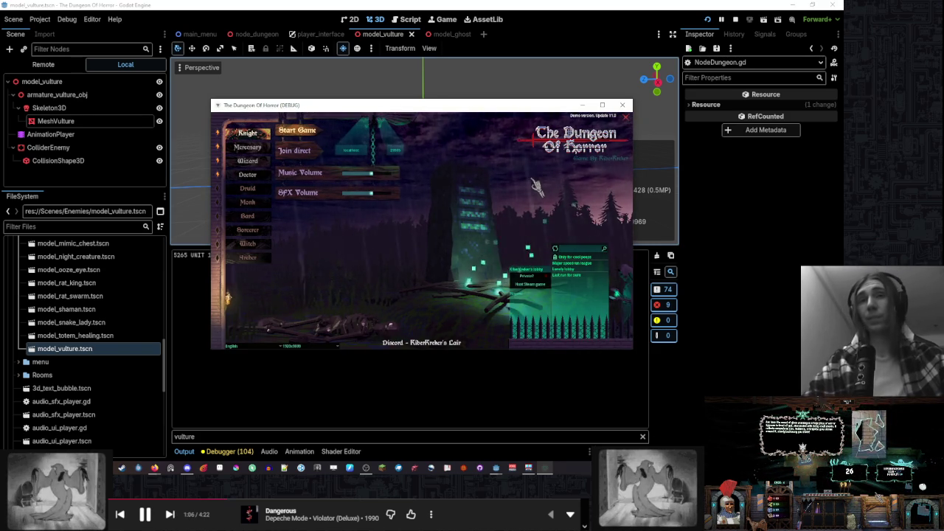
# Maximize the game window, start a new game, and skip ahead two music tracks
pyautogui.doubleClick(325, 105)
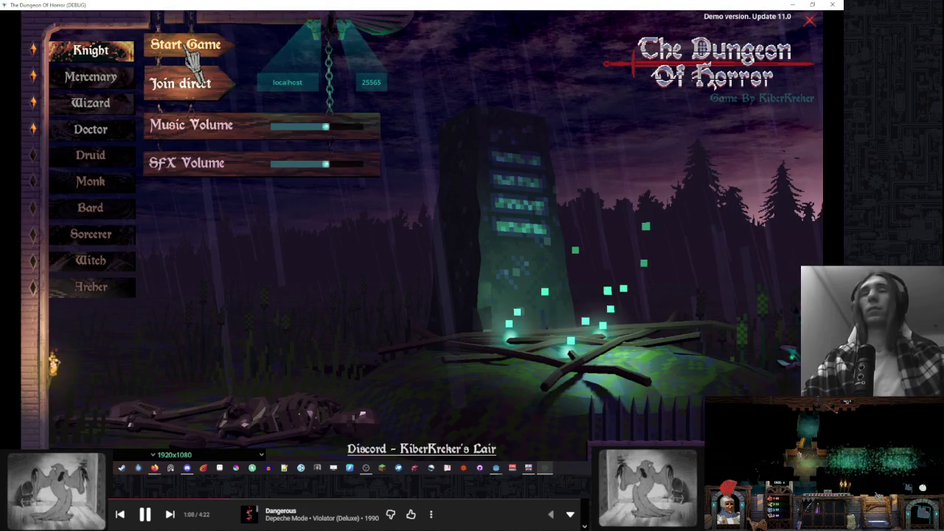
pyautogui.click(194, 57)
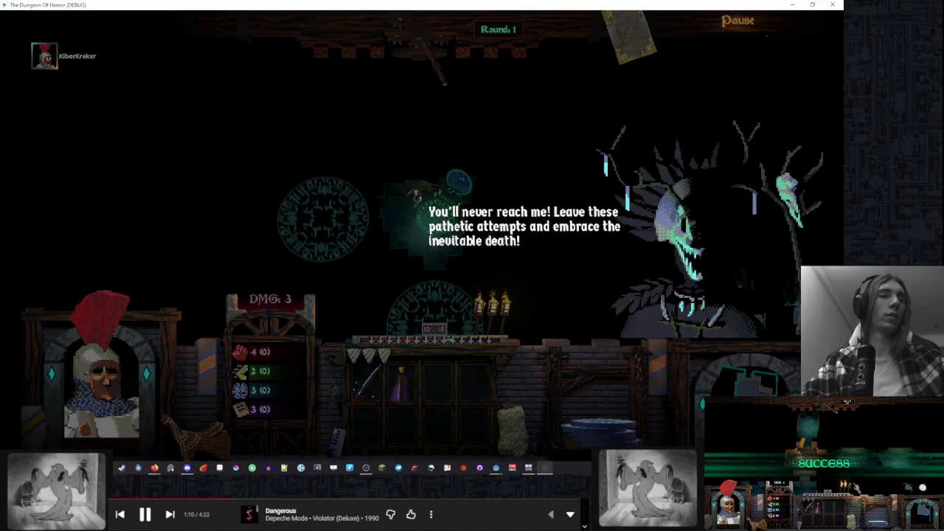
pyautogui.click(170, 516)
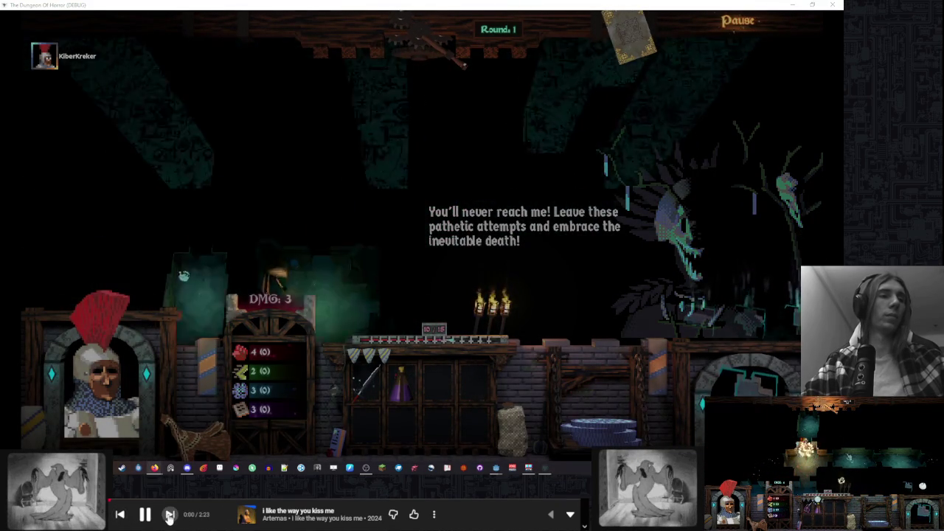
pyautogui.click(170, 515)
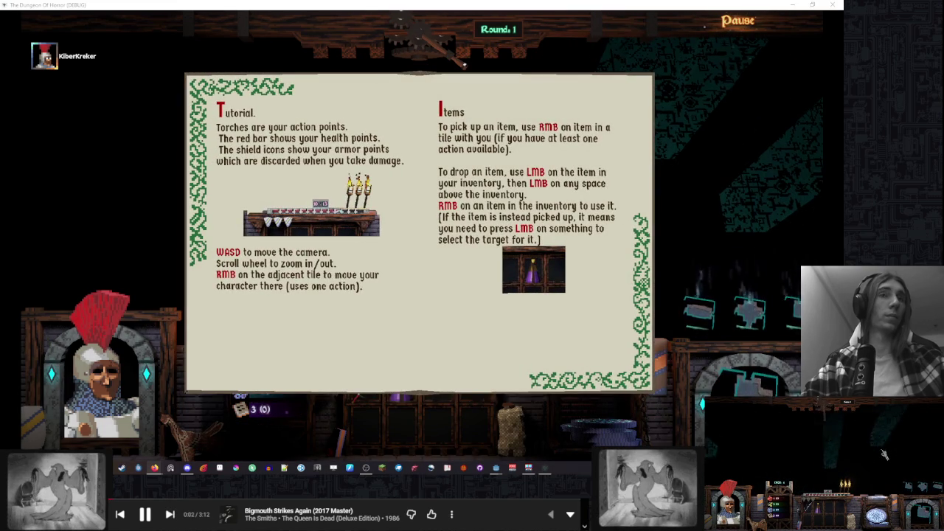
# Close the tutorial book, place a room tile, dismiss the goblin card, and place the green room
pyautogui.click(706, 140)
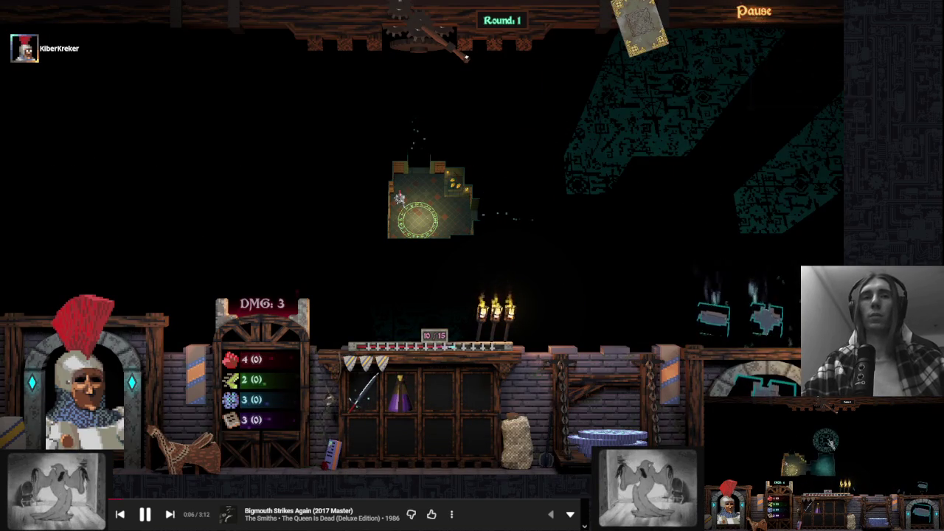
pyautogui.click(472, 236)
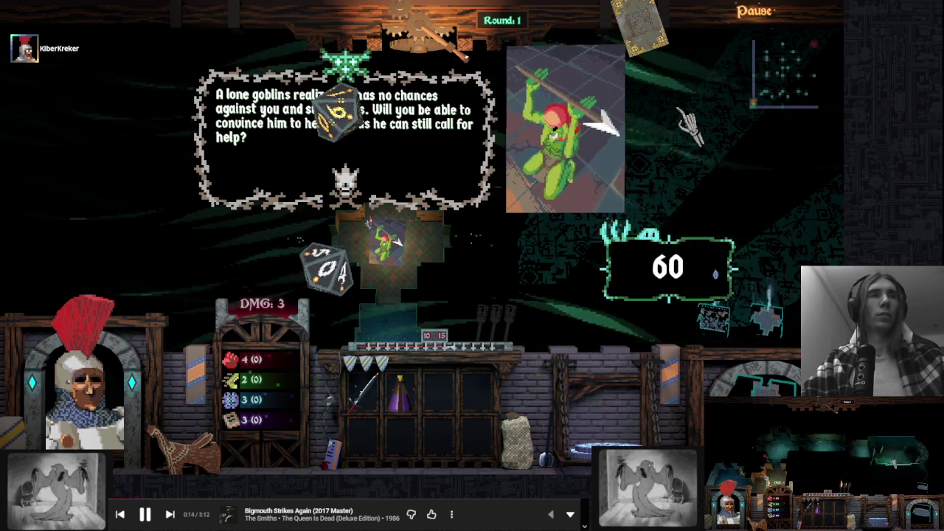
pyautogui.click(542, 198)
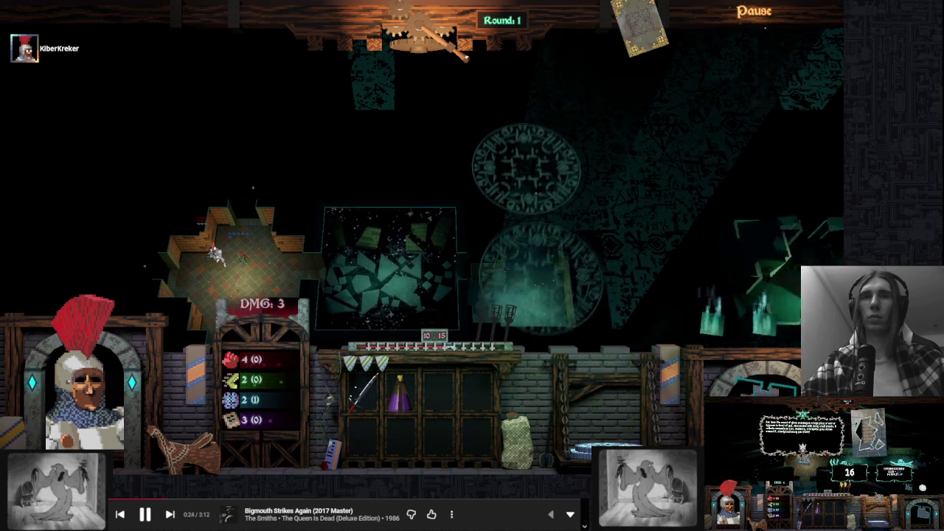
pyautogui.click(522, 151)
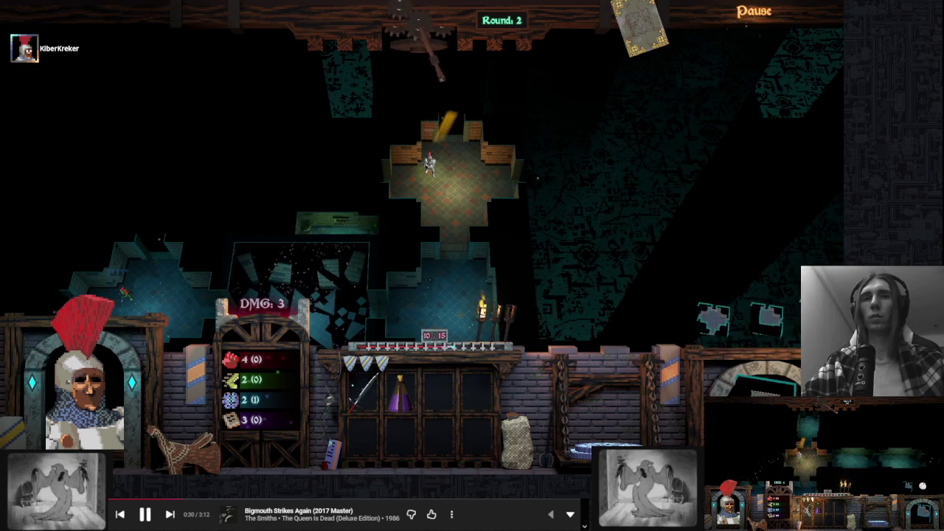
# Place room tiles including the golden room, close the chest event, and end turns repeatedly
pyautogui.click(712, 321)
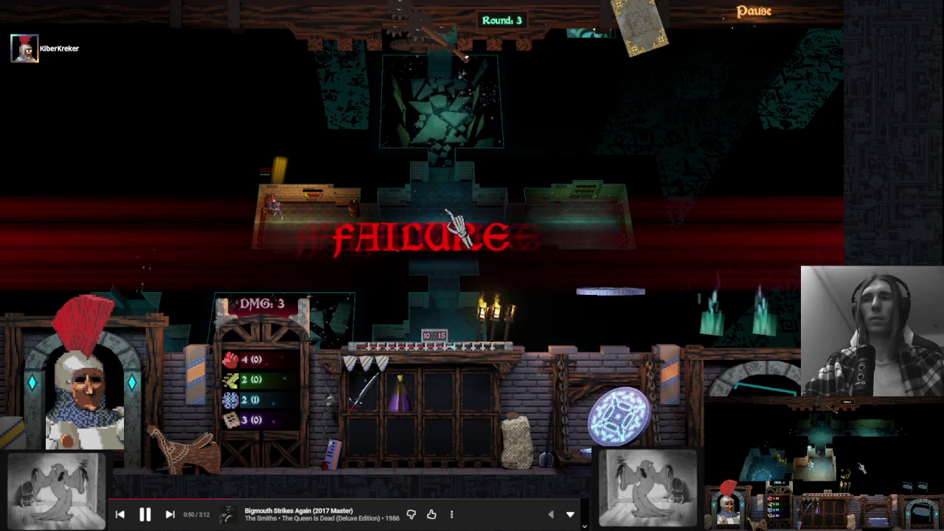
pyautogui.click(412, 40)
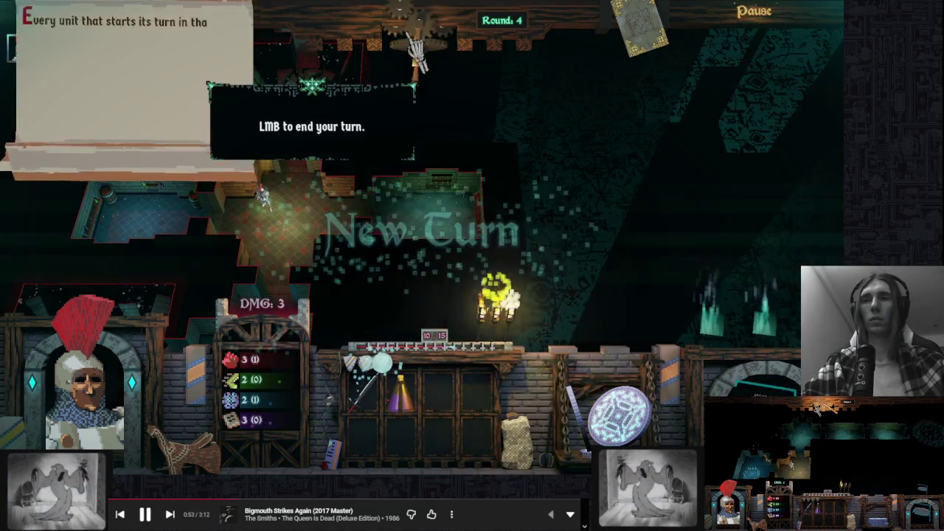
pyautogui.click(417, 53)
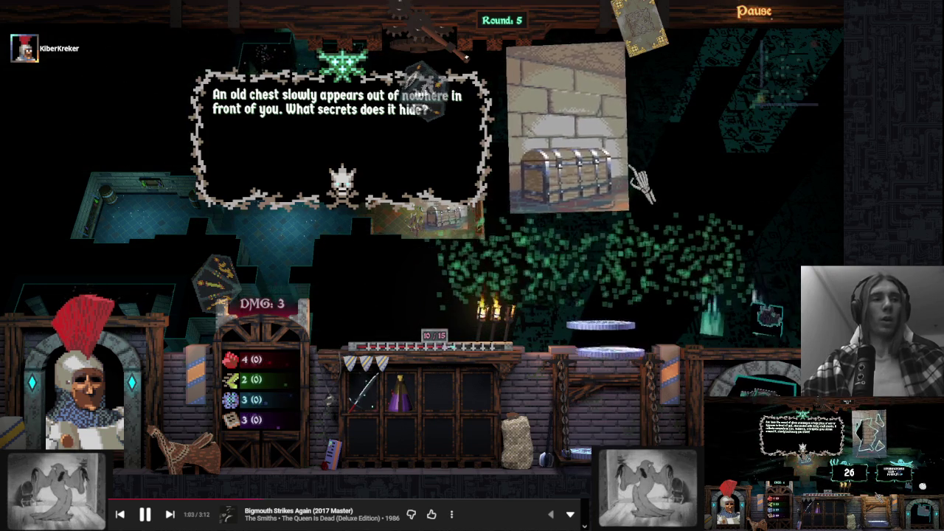
pyautogui.click(641, 184)
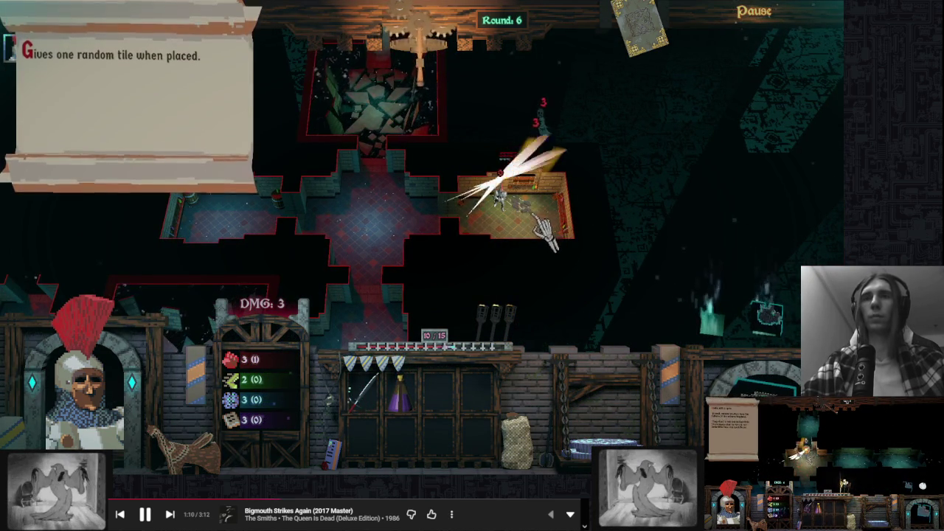
pyautogui.click(543, 229)
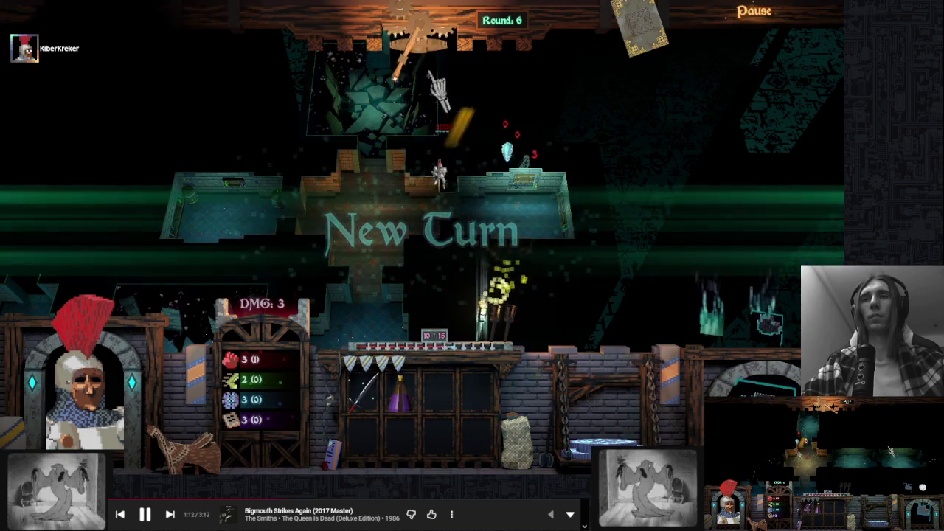
pyautogui.click(420, 216)
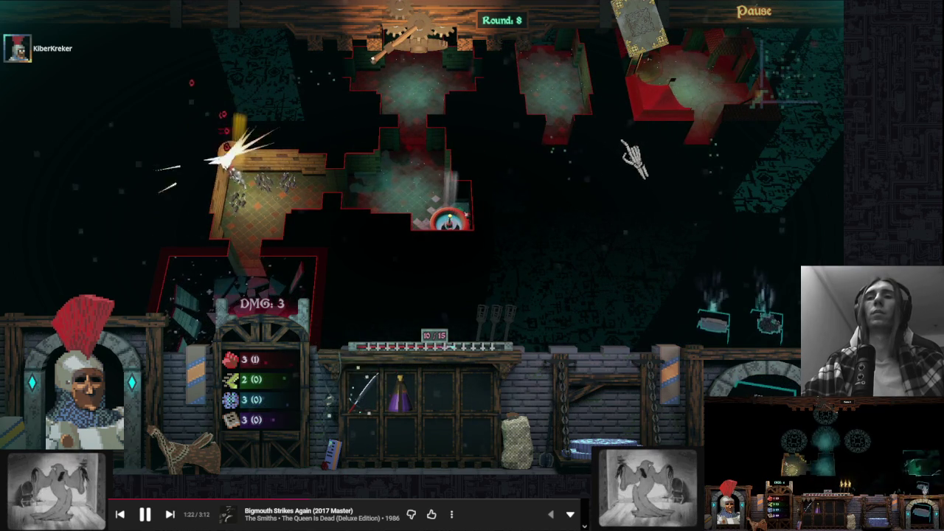
pyautogui.click(633, 157)
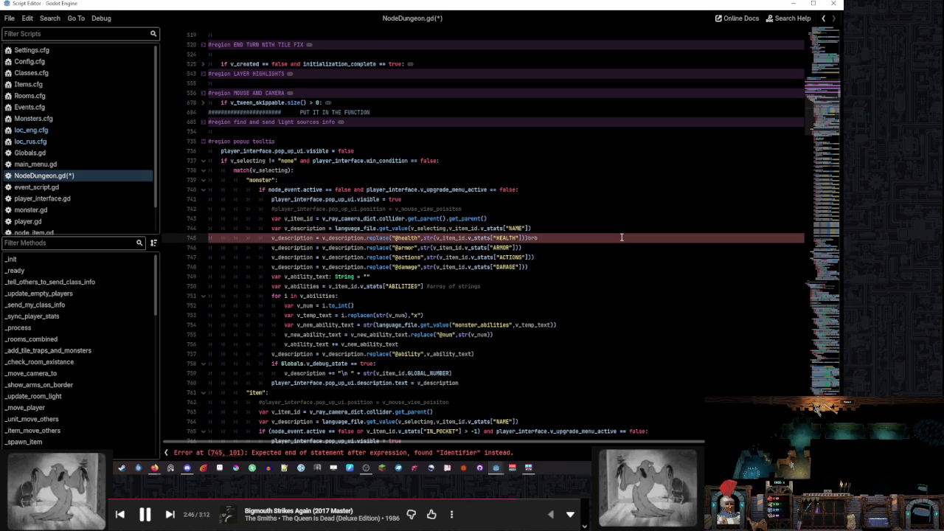
pyautogui.write('n')
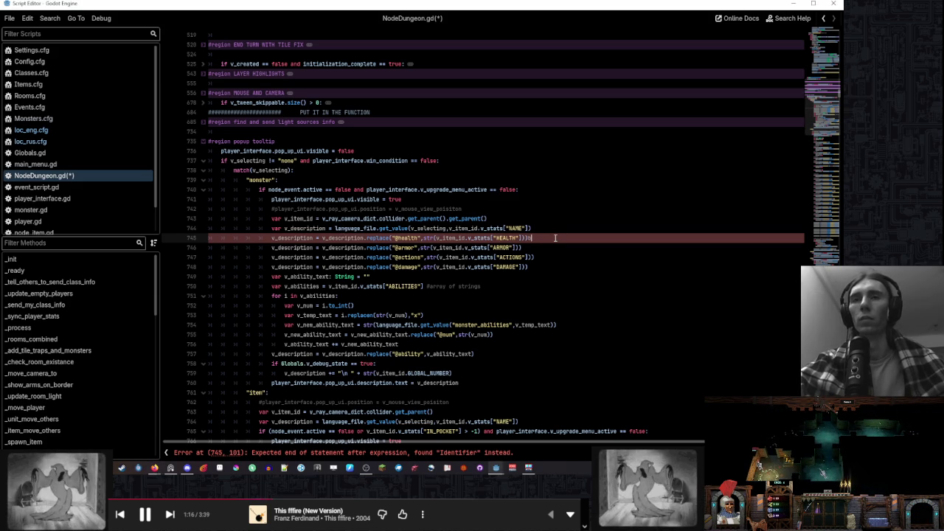
# Delete the stray 'd' after ["HEALTH"])) on line 745 to clear the syntax error
pyautogui.press('BackSpace')
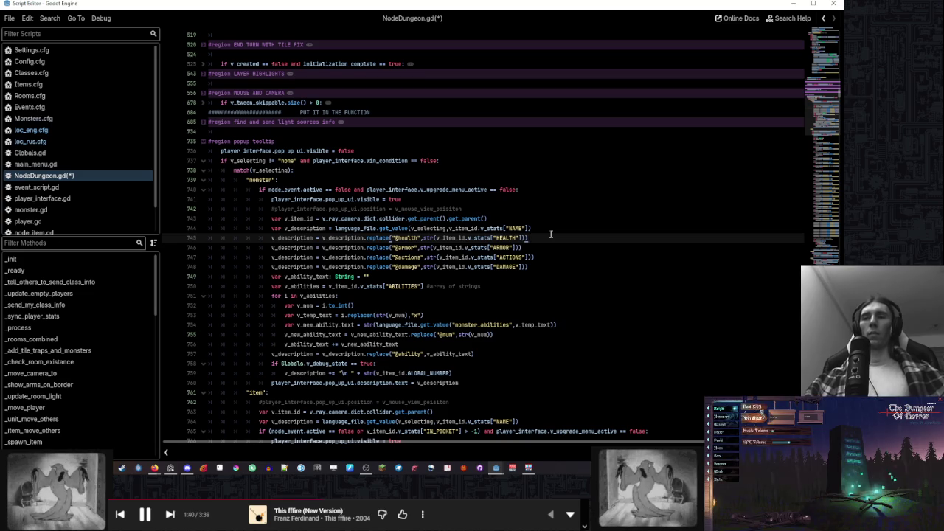
pyautogui.scroll(-4, 550, 235)
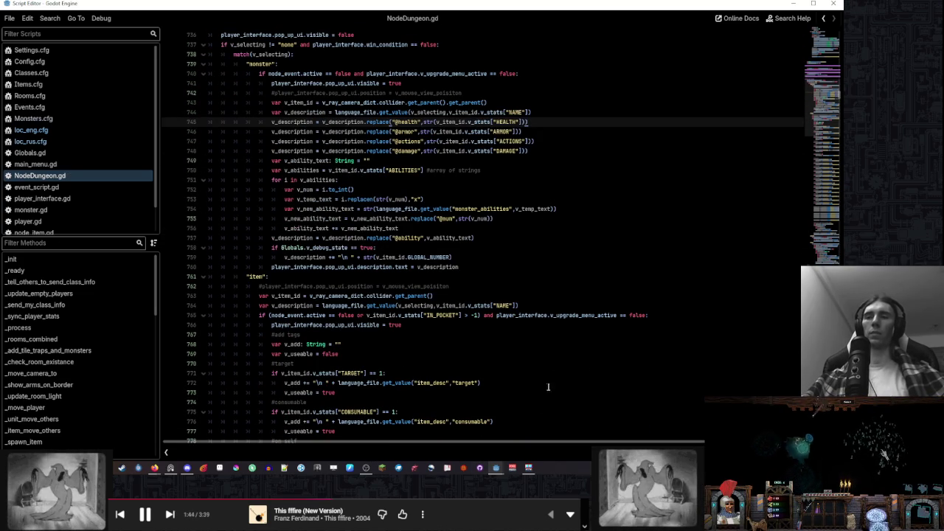
pyautogui.moveTo(496, 469)
pyautogui.click(446, 425)
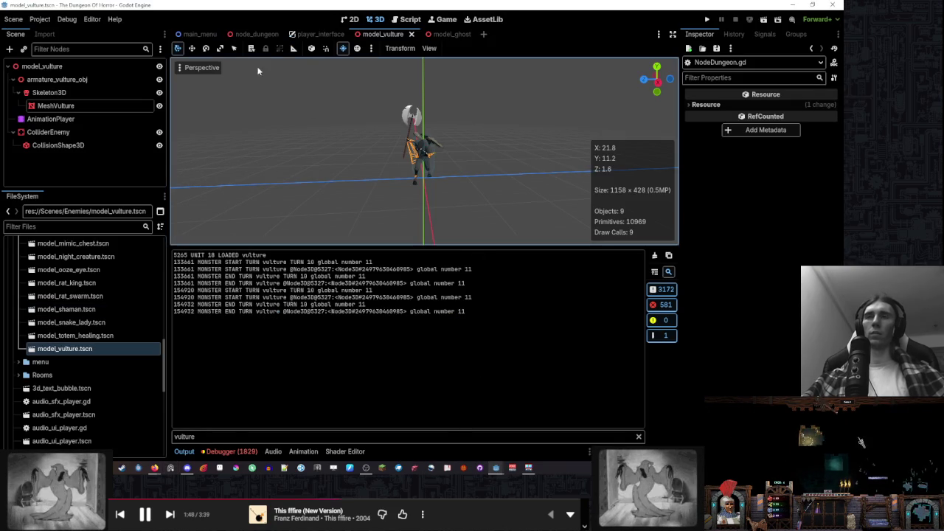
pyautogui.scroll(5, 471, 154)
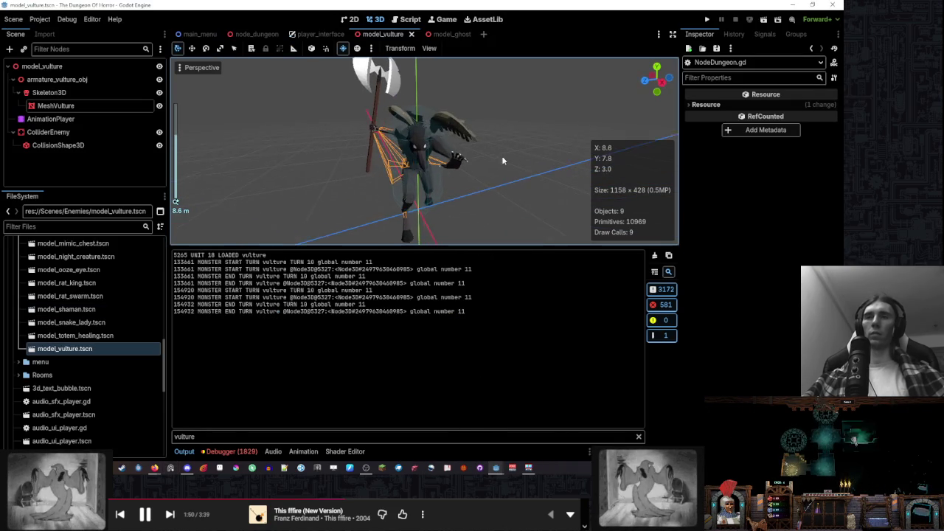
pyautogui.click(407, 20)
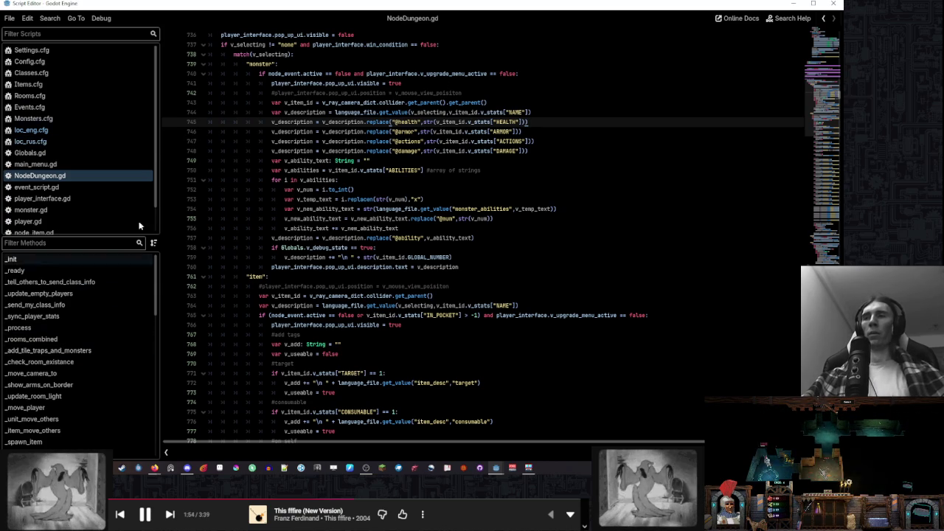
pyautogui.click(74, 118)
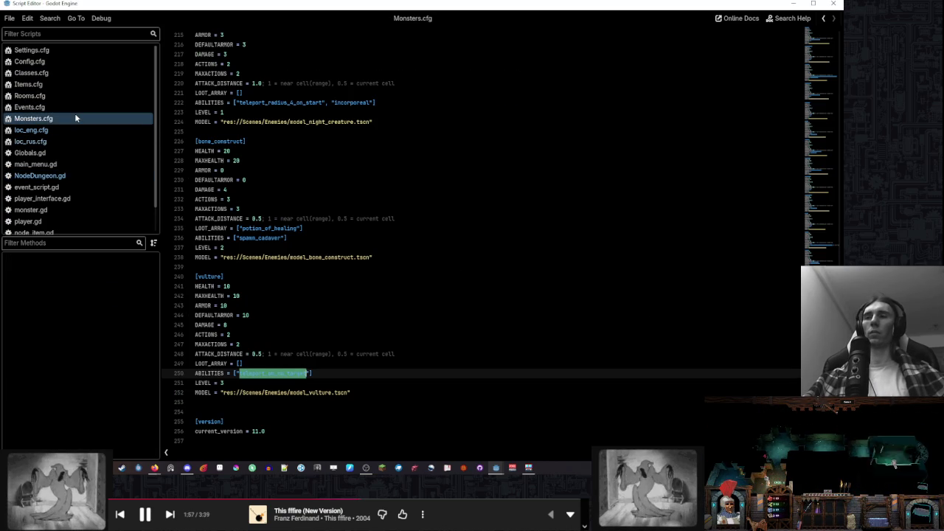
pyautogui.click(350, 370)
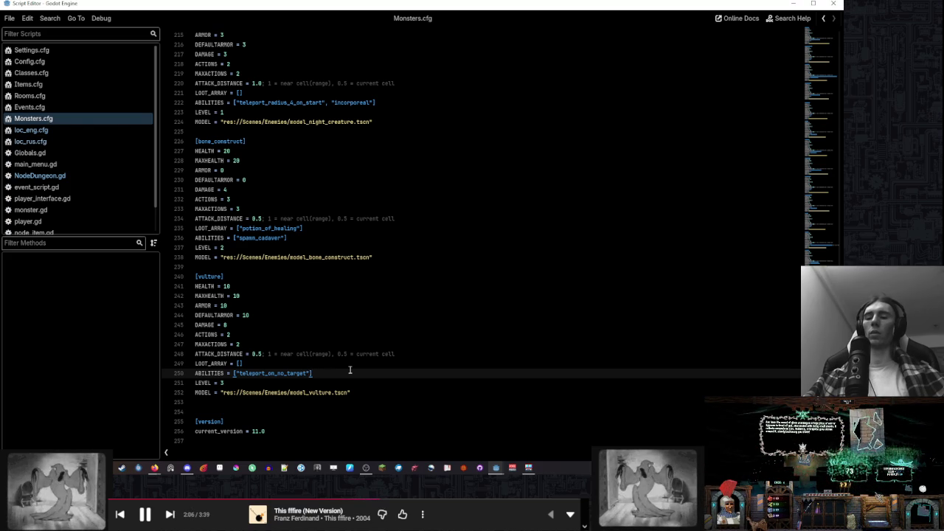
pyautogui.click(105, 172)
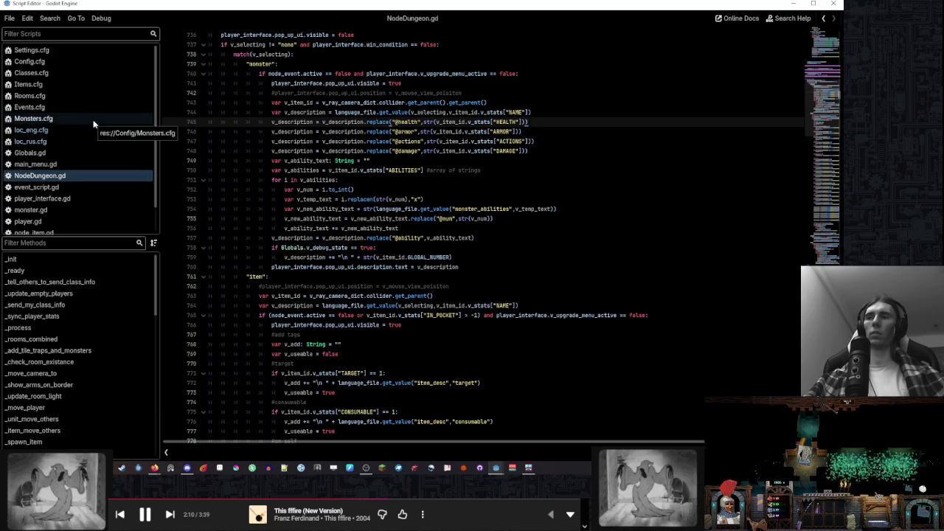
# Navigate from Monsters.cfg to NodeDungeon.gd's monster turn code and highlight the v_length uses
pyautogui.click(92, 119)
pyautogui.click(105, 174)
pyautogui.click(31, 339)
pyautogui.scroll(6, 377, 290)
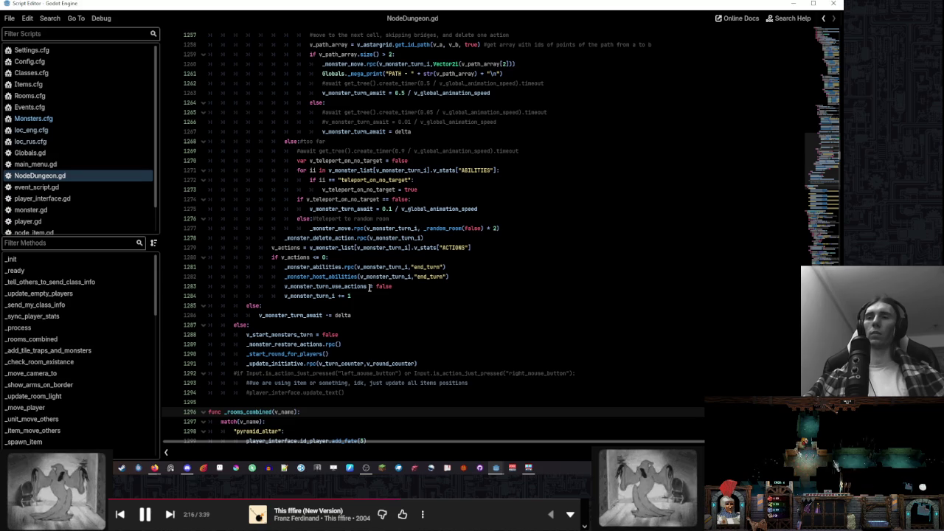
pyautogui.scroll(10, 339, 271)
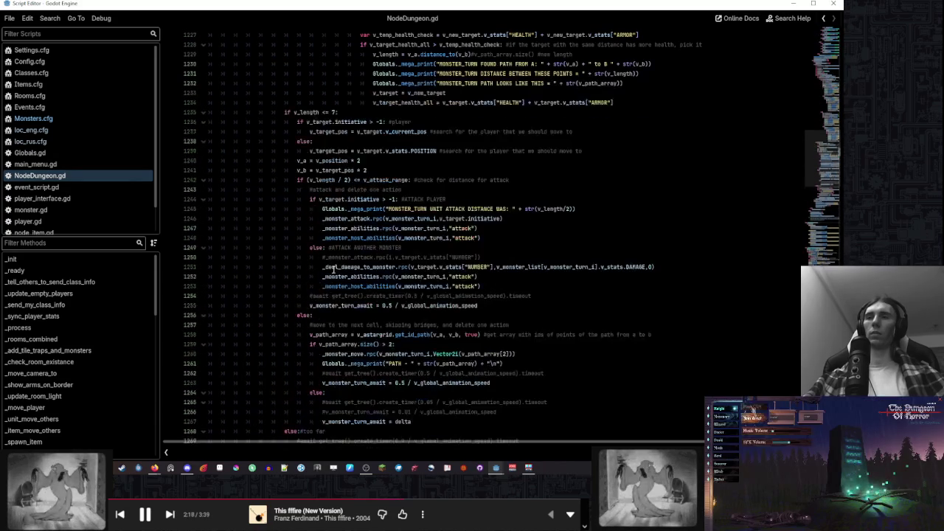
pyautogui.doubleClick(305, 112)
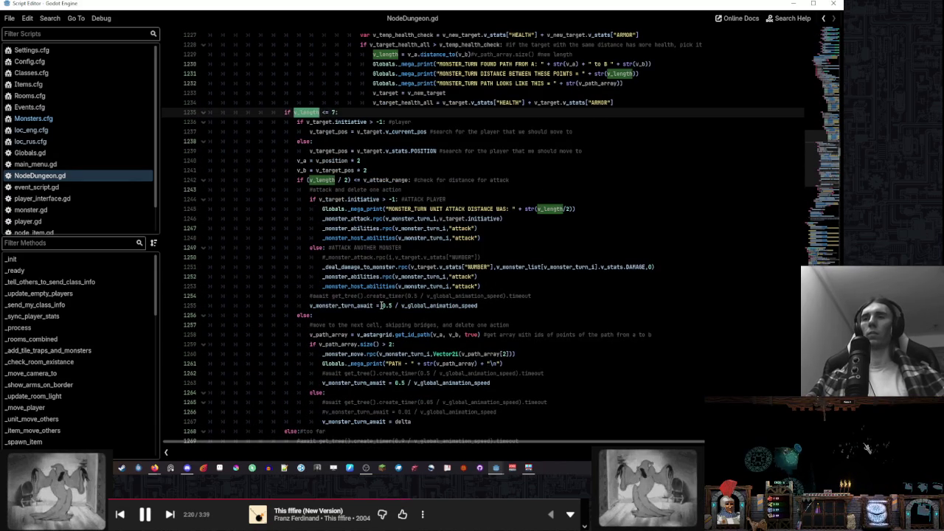
pyautogui.scroll(-5, 383, 306)
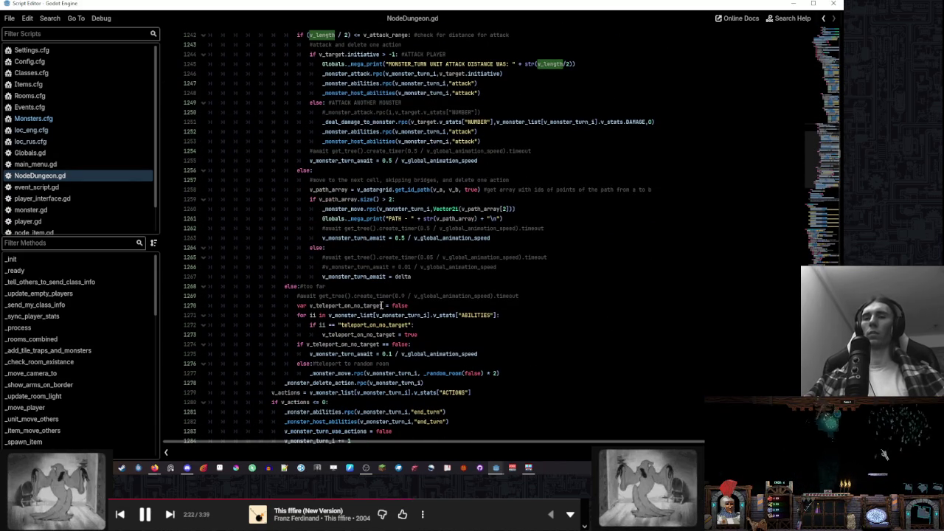
# Review the v_monster_turn_await uses and place the cursor in line 1275's 0.1 wait value
pyautogui.click(507, 354)
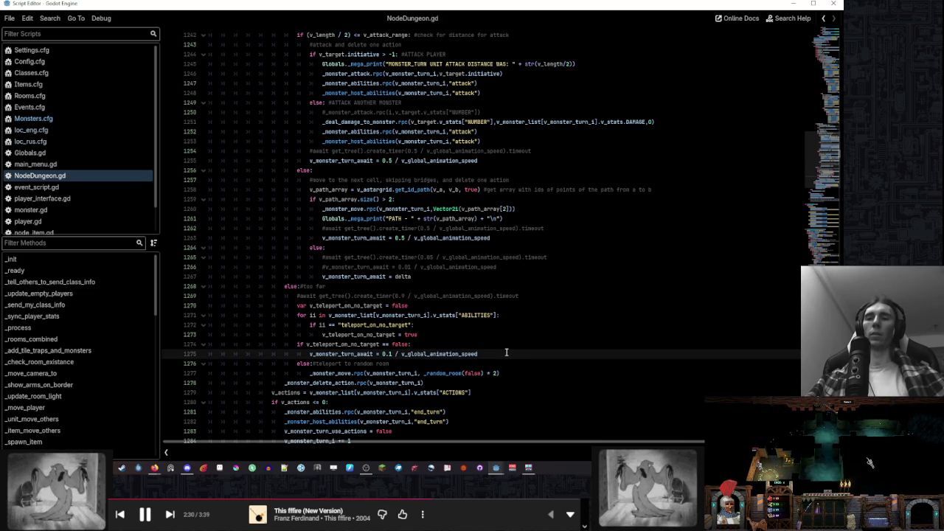
pyautogui.scroll(-1, 506, 352)
pyautogui.doubleClick(358, 297)
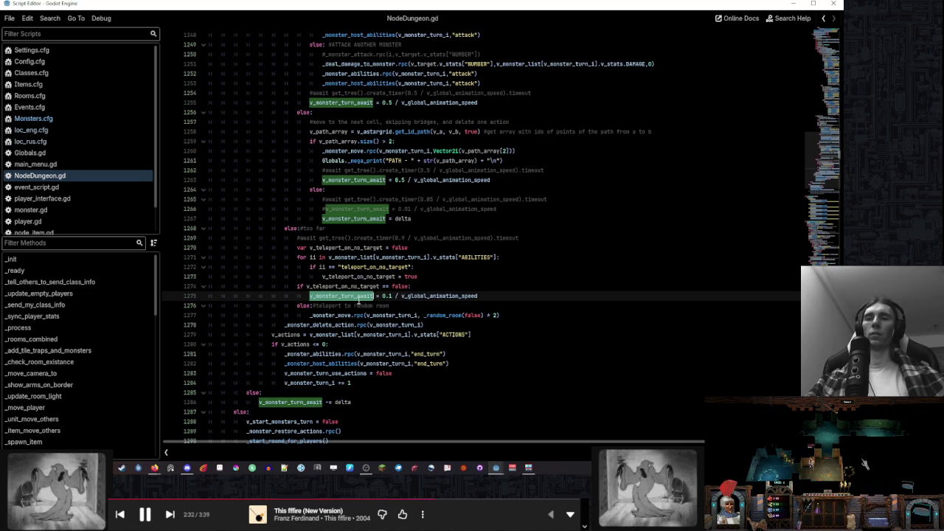
pyautogui.click(501, 374)
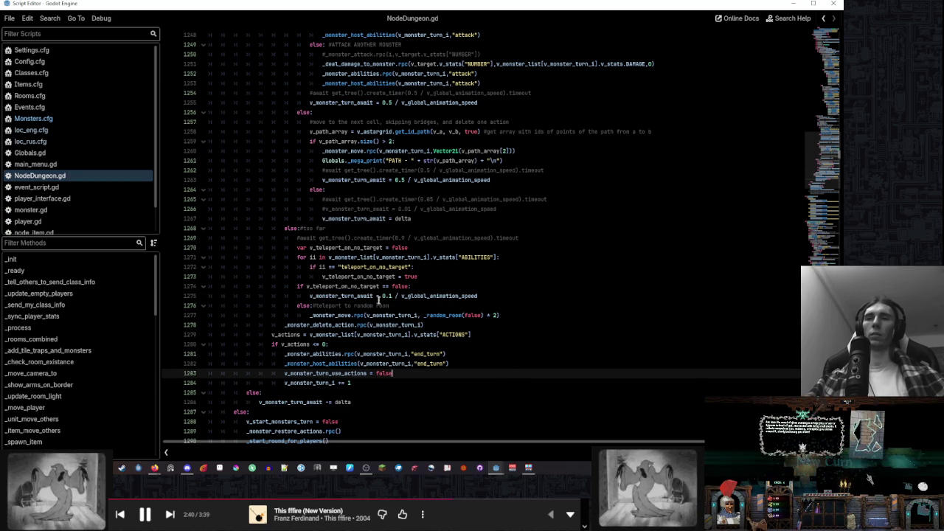
pyautogui.scroll(4, 457, 299)
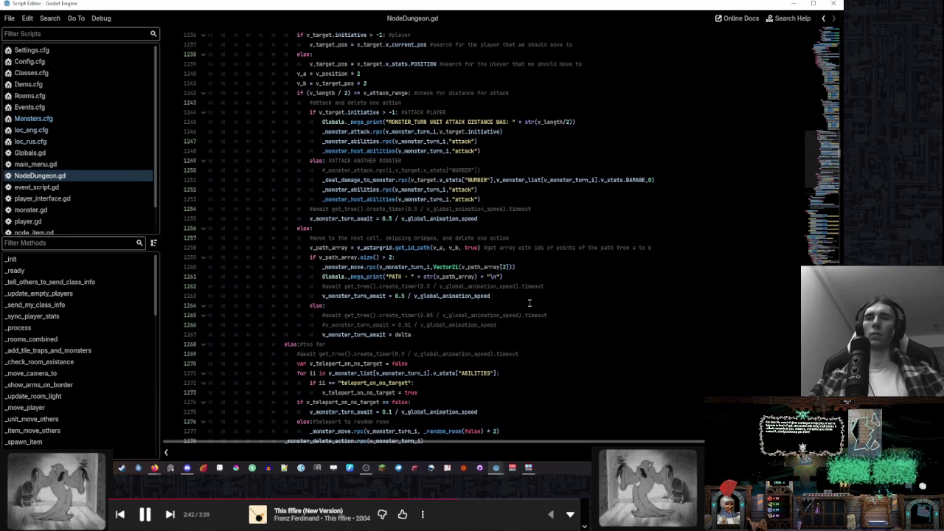
pyautogui.scroll(-4, 529, 303)
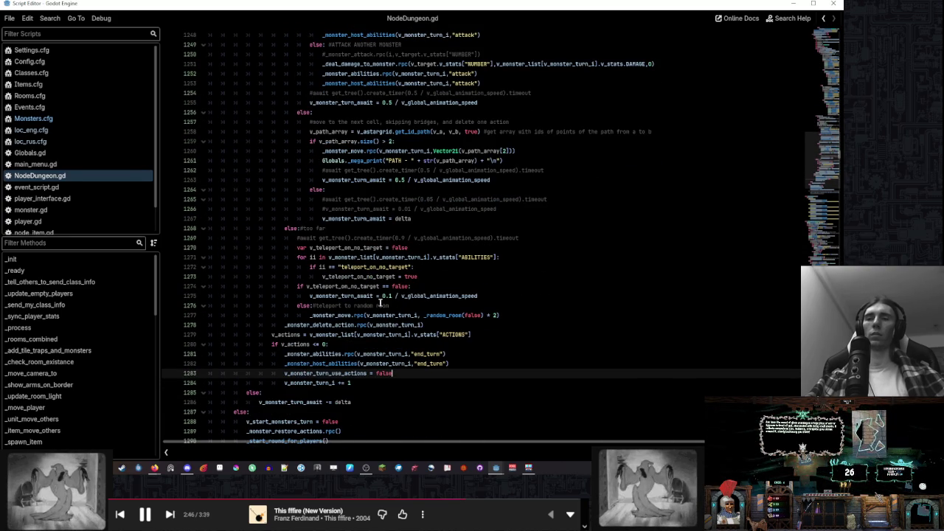
pyautogui.click(382, 296)
# Comment out the 0.1 wait value on line 1275 with a #
pyautogui.write('0')
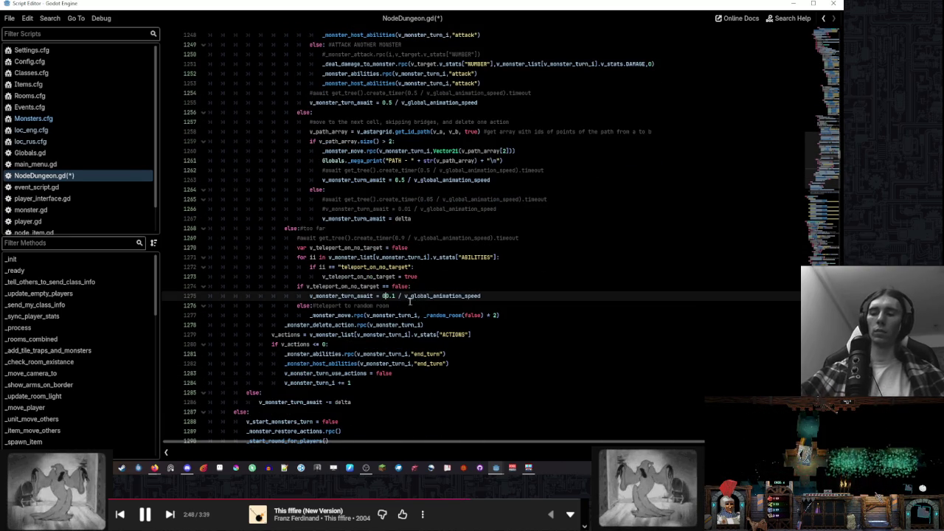
pyautogui.hscroll(2, 408, 303)
pyautogui.write('#')
pyautogui.click(475, 284)
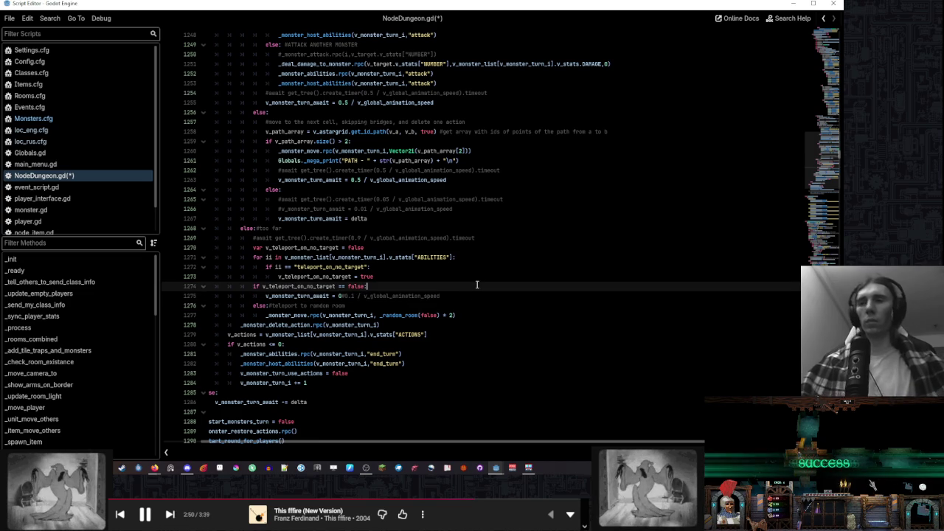
# Copy 'delta' from line 1267 and paste it after the equals sign on line 1275
pyautogui.doubleClick(303, 296)
pyautogui.click(421, 286)
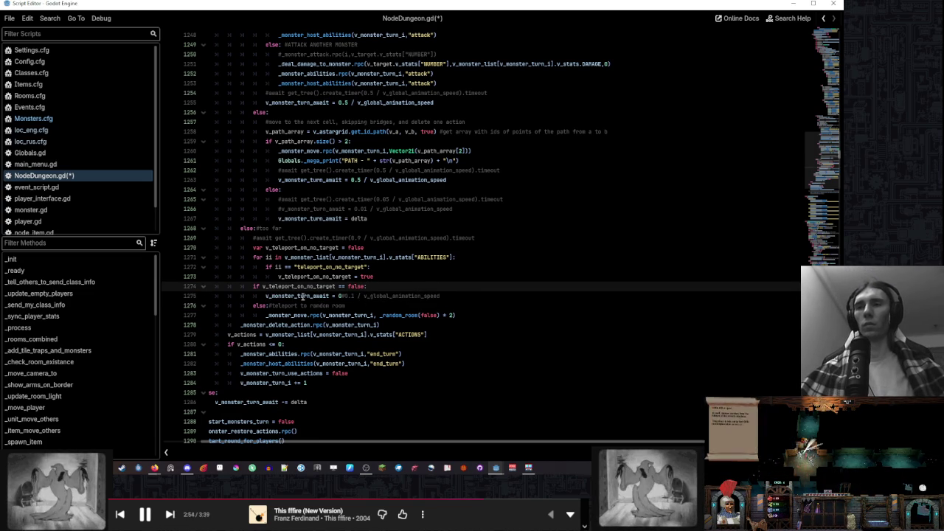
pyautogui.doubleClick(301, 295)
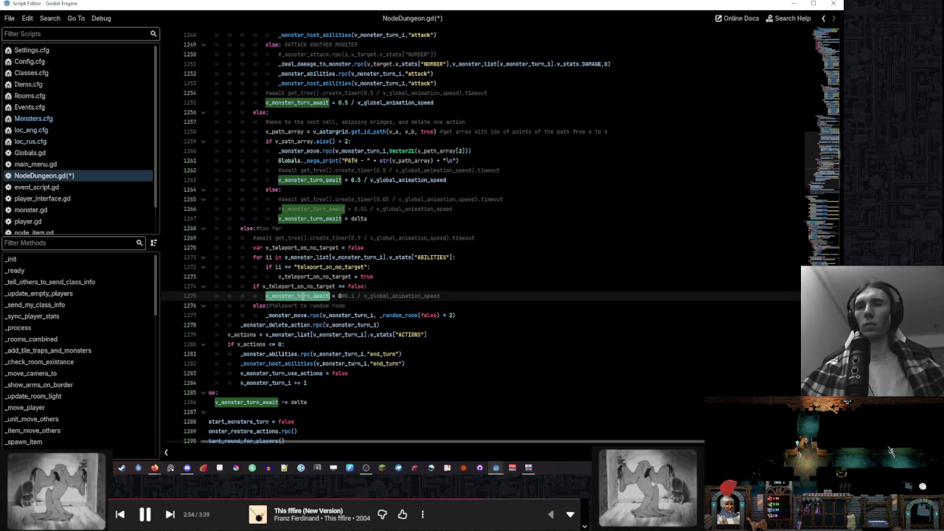
pyautogui.doubleClick(359, 219)
pyautogui.hotkey('ctrl', 'c')
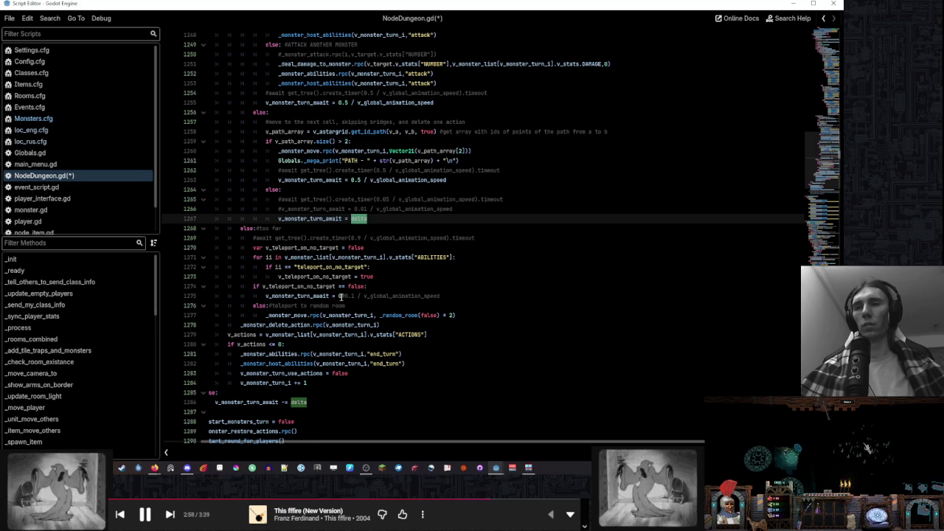
pyautogui.click(340, 296)
pyautogui.hotkey('ctrl', 'v')
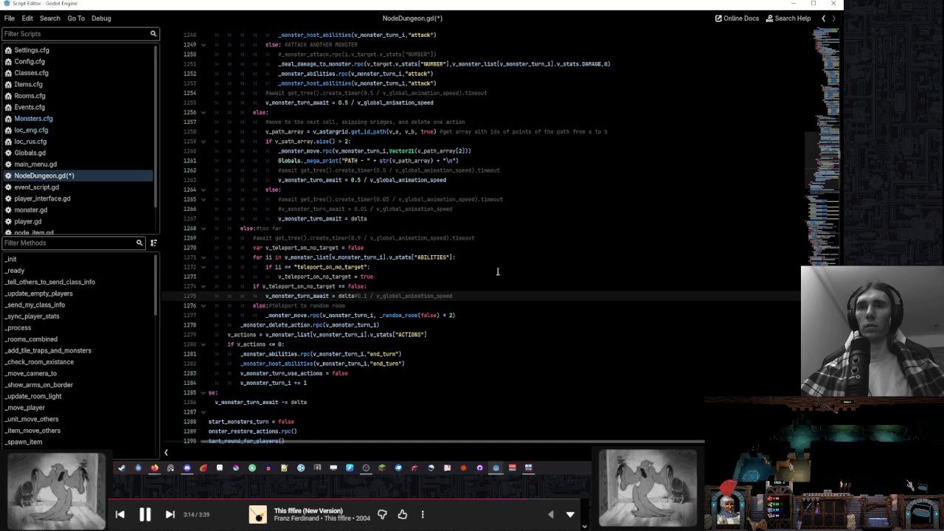
# Review the teleport branch below line 1275 and the uses of v_monster_turn_await
pyautogui.scroll(10, 497, 271)
pyautogui.scroll(-1, 497, 271)
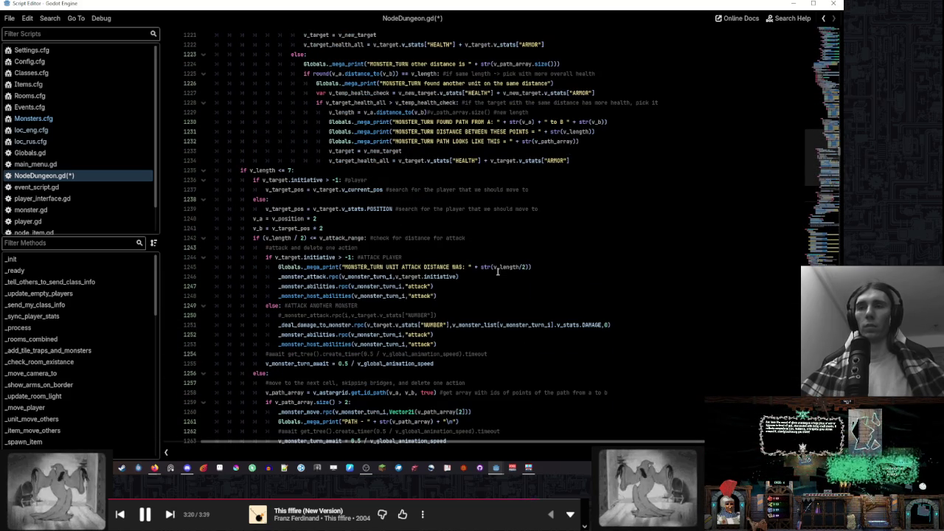
pyautogui.scroll(-2, 498, 271)
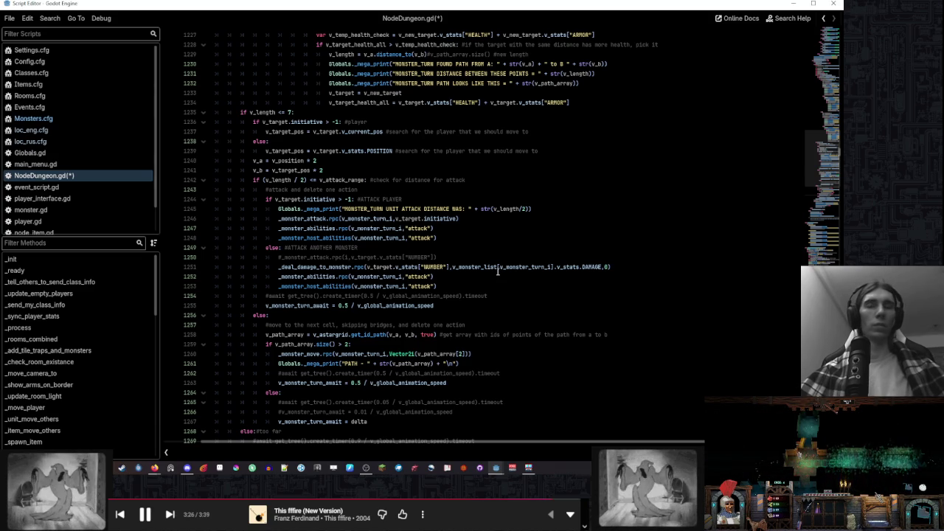
pyautogui.scroll(-5, 497, 271)
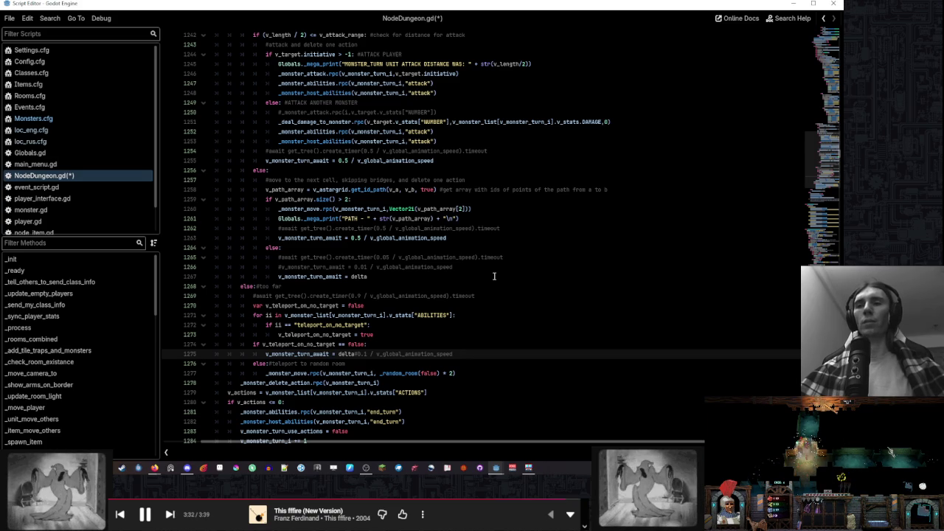
pyautogui.scroll(-3, 495, 276)
pyautogui.click(475, 289)
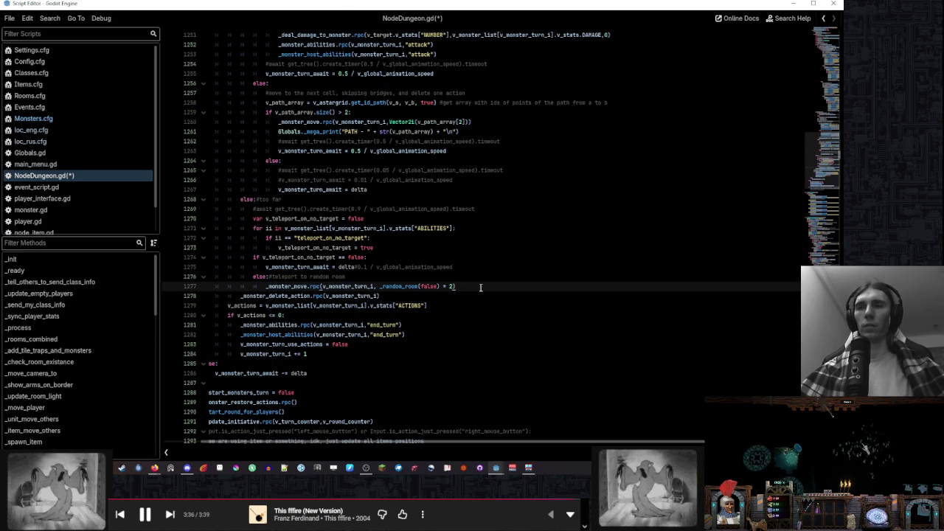
pyautogui.doubleClick(310, 267)
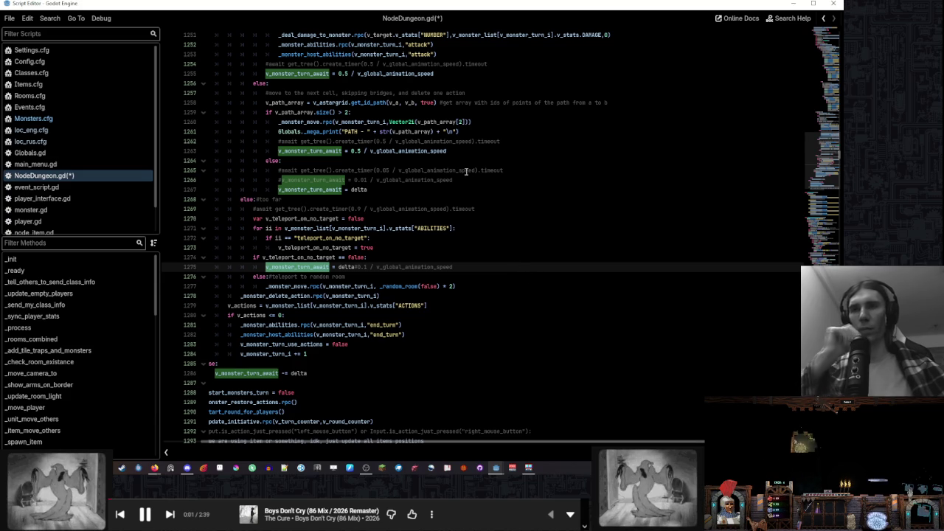
pyautogui.click(509, 149)
# Duplicate the 0.5 / v_global_animation_speed wait line 1263 after the teleport _monster_move line, one indent level less
pyautogui.keyDown('shift'); pyautogui.click(524, 143); pyautogui.keyUp('shift')
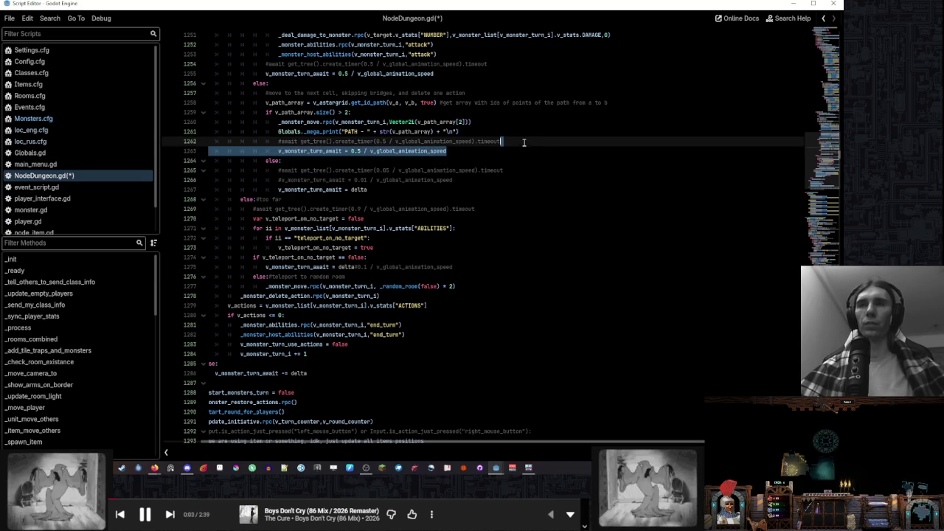
pyautogui.hotkey('ctrl', 'c')
pyautogui.click(469, 286)
pyautogui.hotkey('ctrl', 'v')
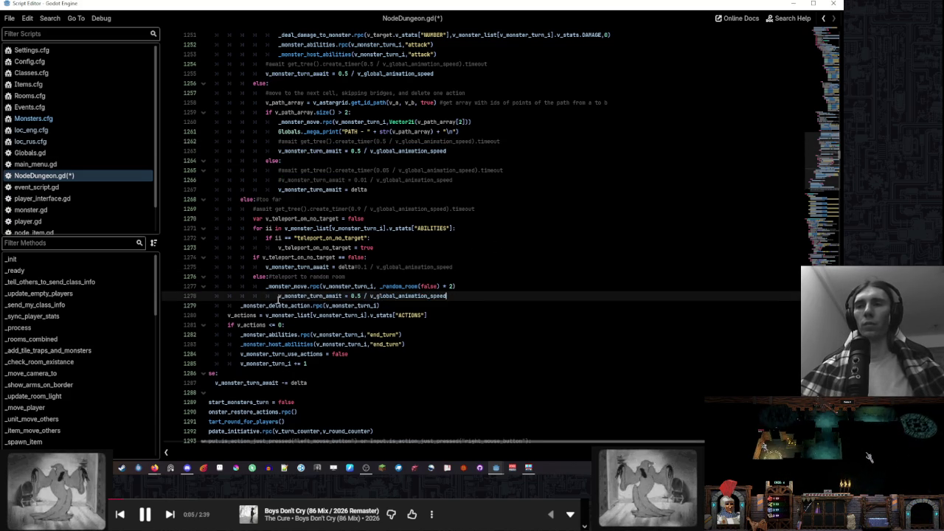
pyautogui.click(280, 296)
pyautogui.press('BackSpace')
pyautogui.click(518, 275)
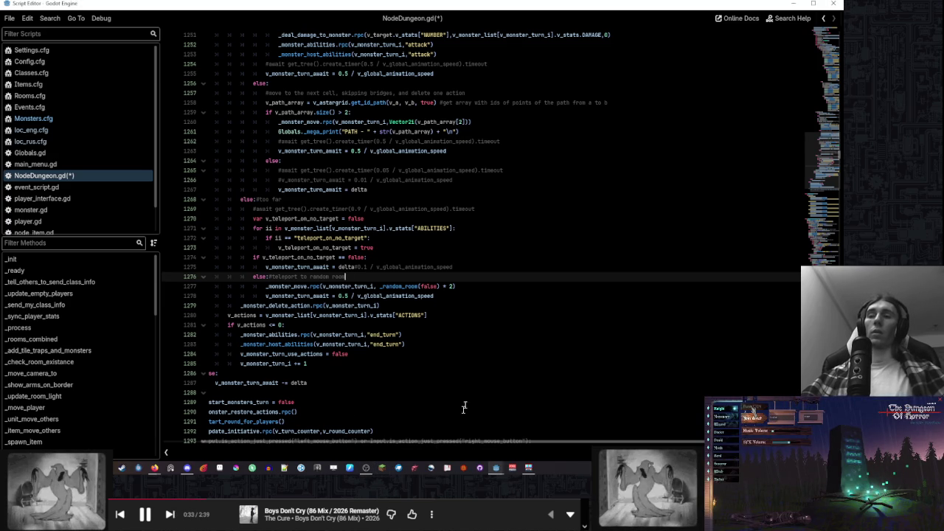
pyautogui.click(464, 268)
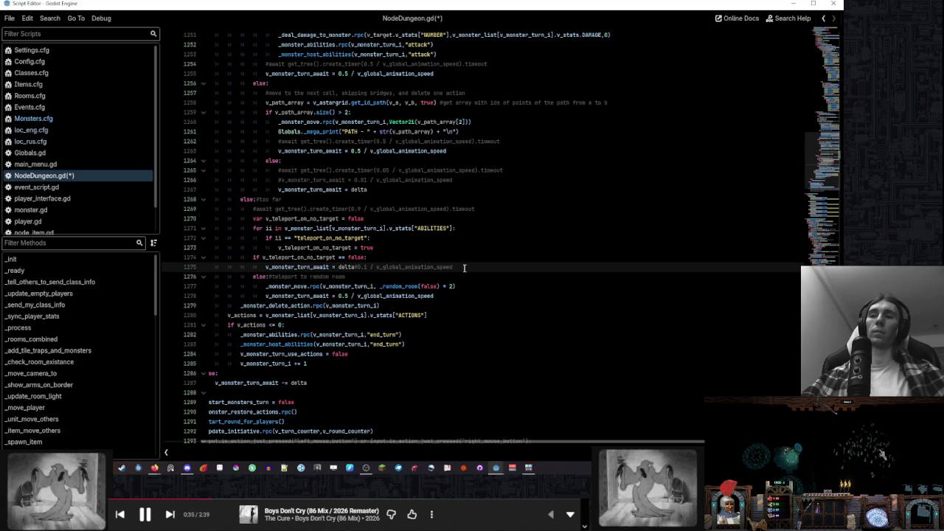
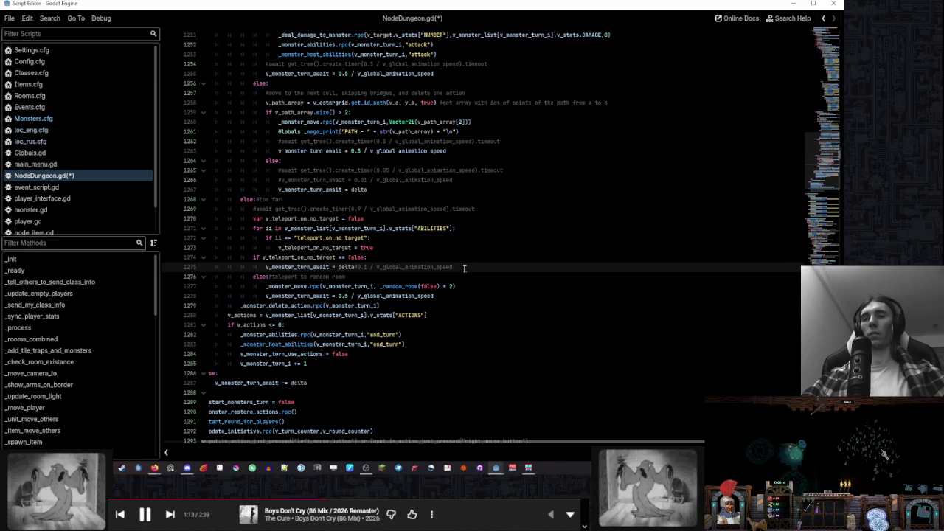
# Jump from the _monster_move call on line 1260 to its definition at line 3436
pyautogui.scroll(2, 465, 268)
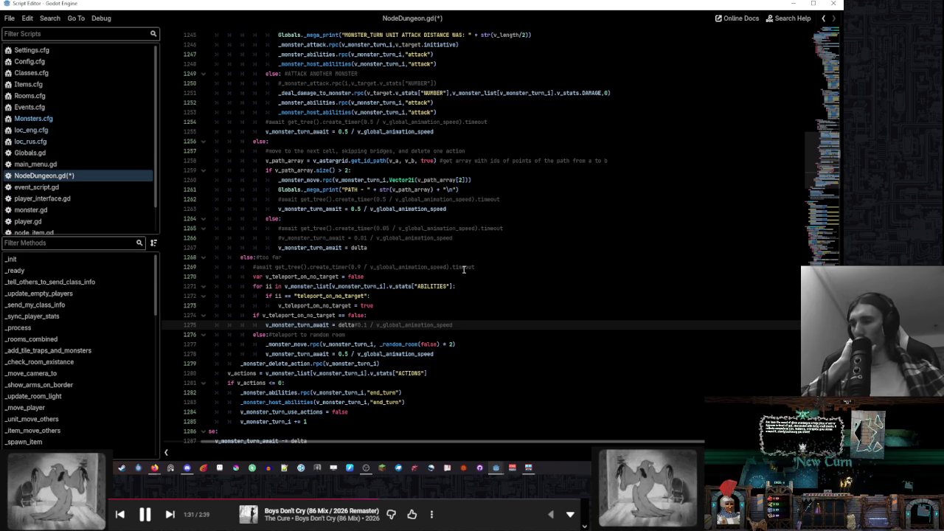
pyautogui.scroll(3, 464, 270)
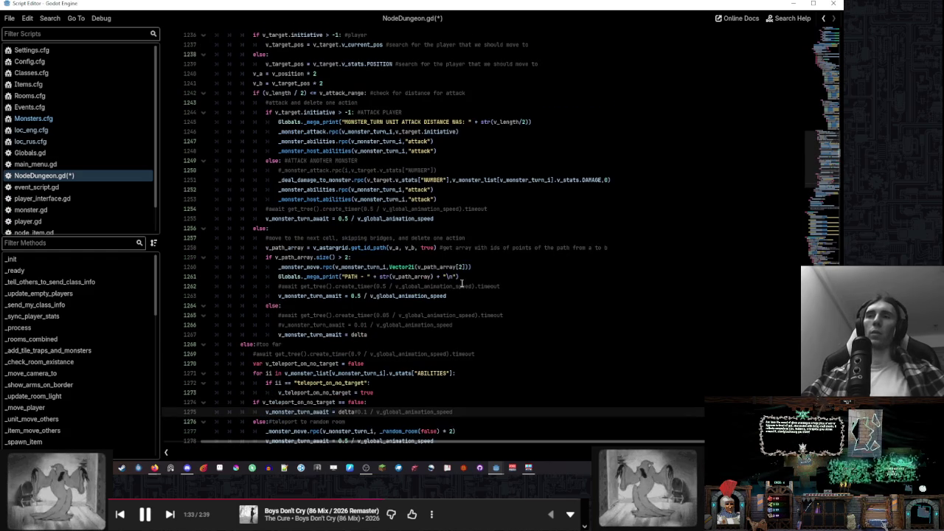
pyautogui.click(299, 267)
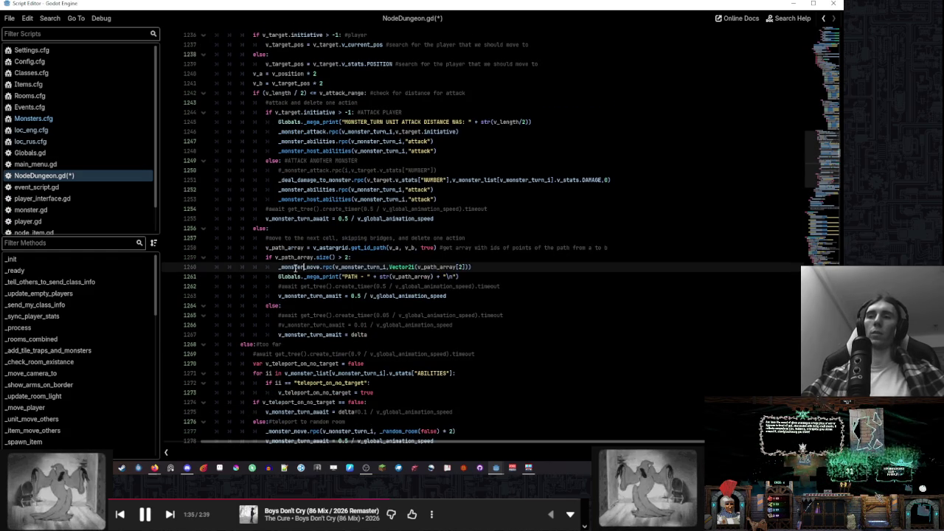
pyautogui.keyDown('ctrl'); pyautogui.click(299, 266); pyautogui.keyUp('ctrl')
pyautogui.scroll(-4, 477, 278)
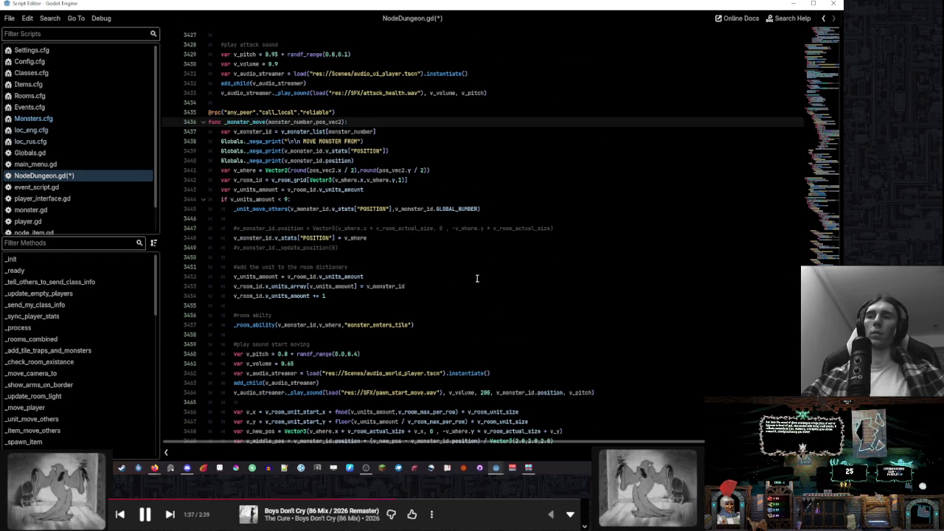
pyautogui.doubleClick(262, 199)
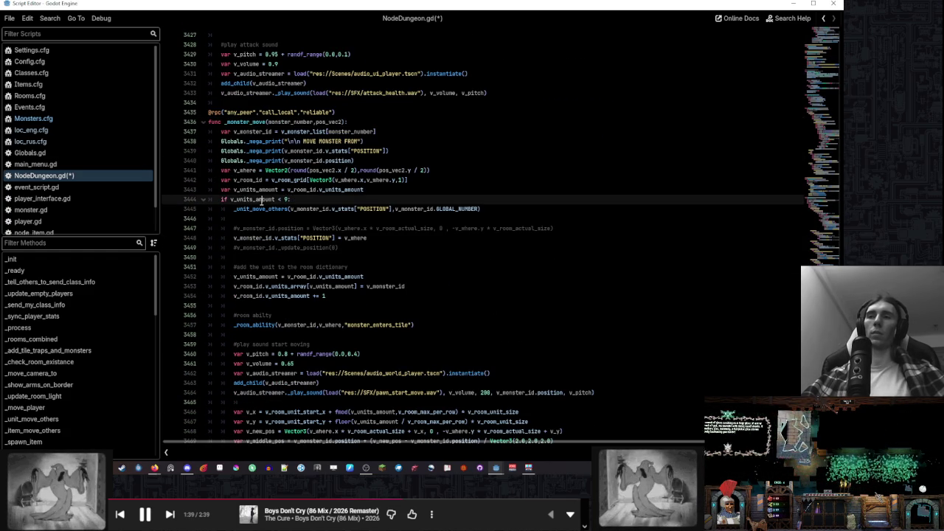
pyautogui.doubleClick(256, 180)
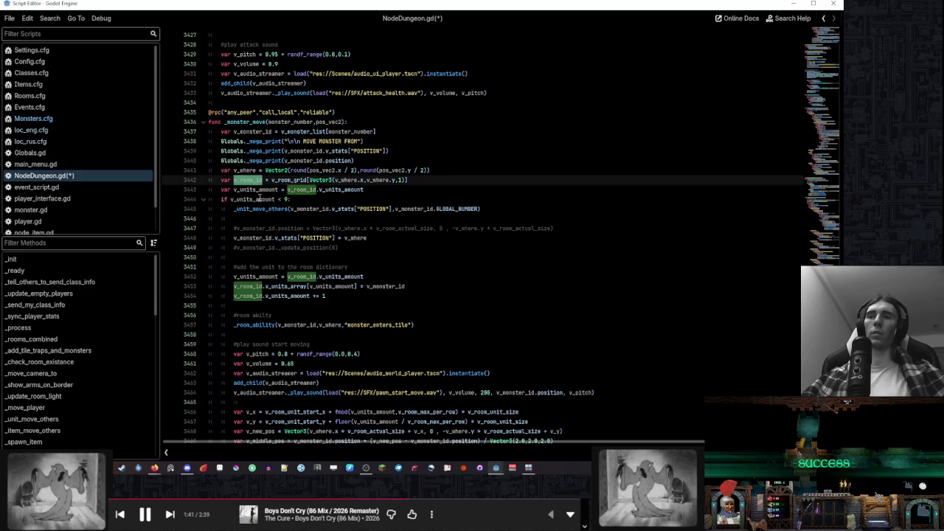
pyautogui.doubleClick(260, 200)
pyautogui.scroll(-3, 413, 262)
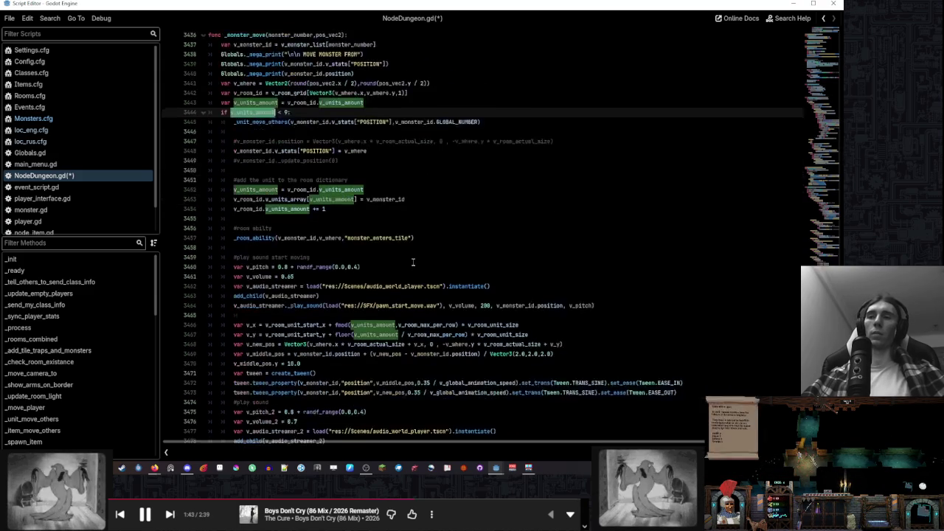
pyautogui.scroll(-1, 413, 262)
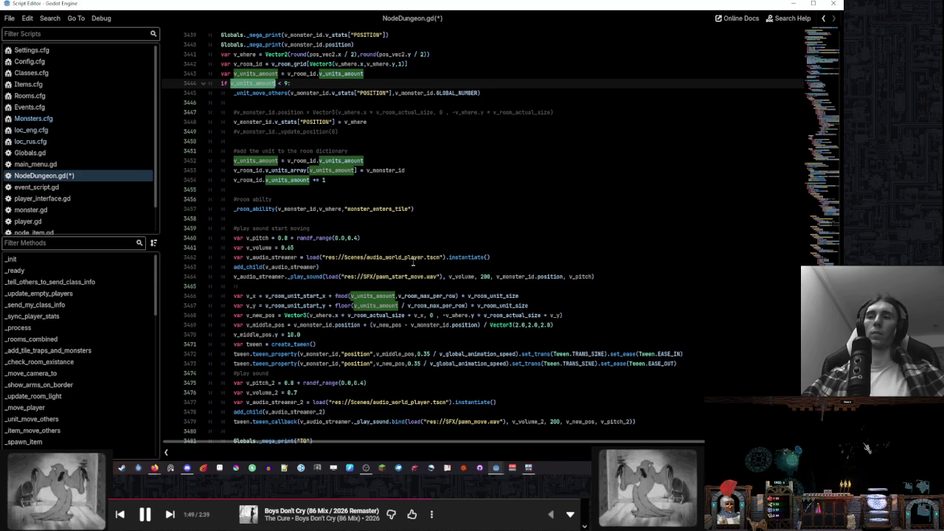
pyautogui.scroll(-4, 414, 262)
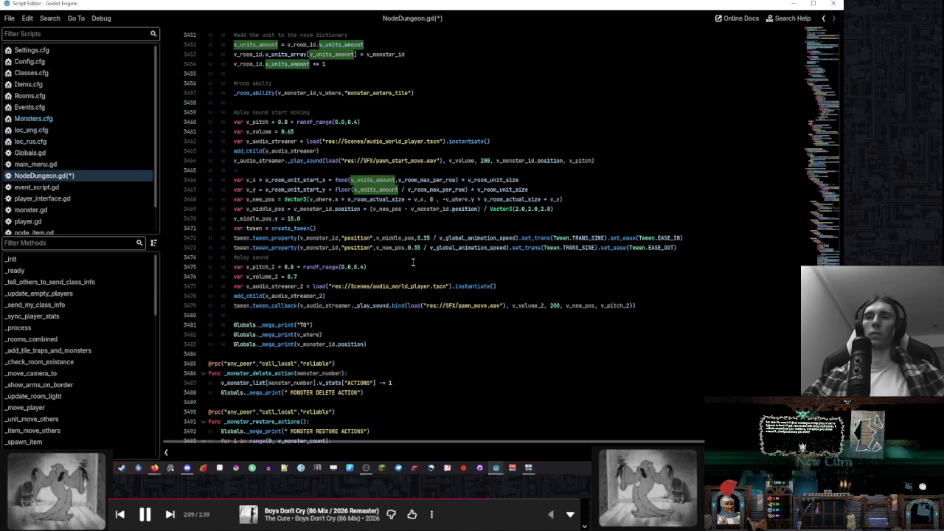
pyautogui.scroll(3, 414, 262)
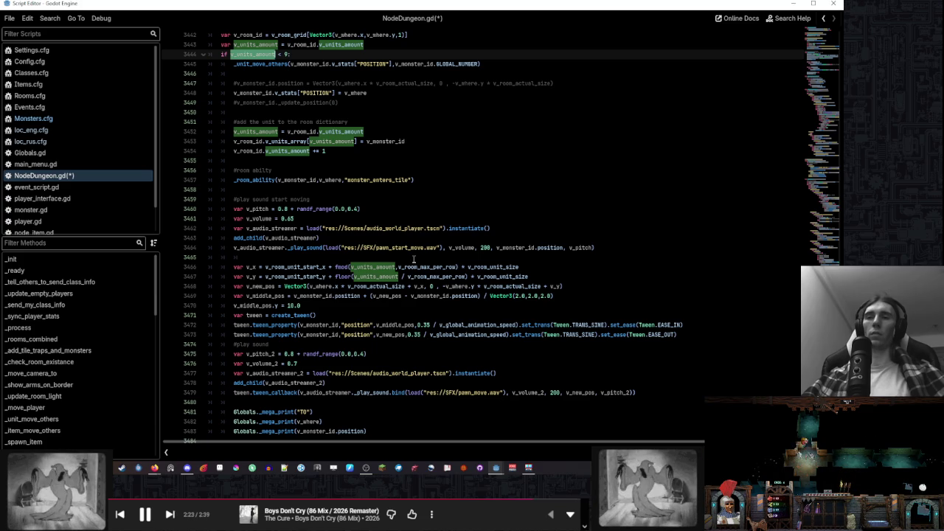
pyautogui.click(414, 257)
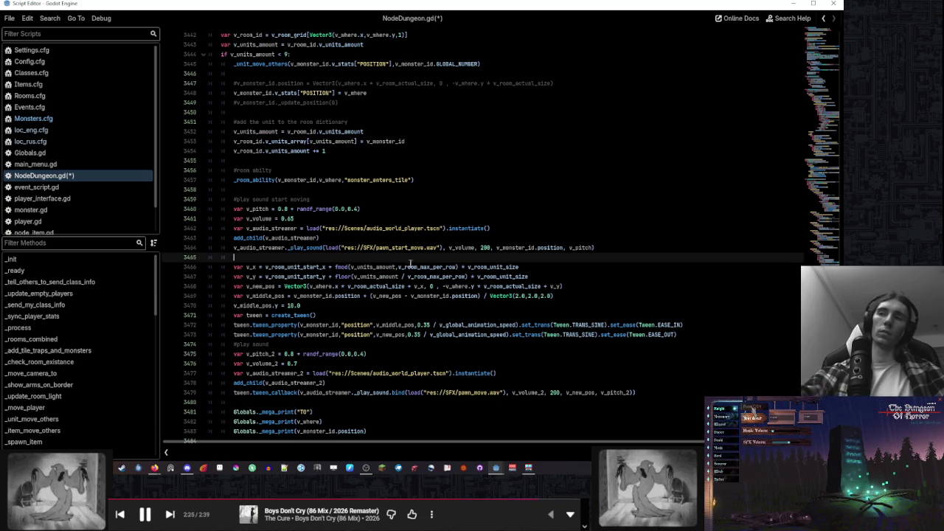
pyautogui.click(329, 191)
pyautogui.click(322, 161)
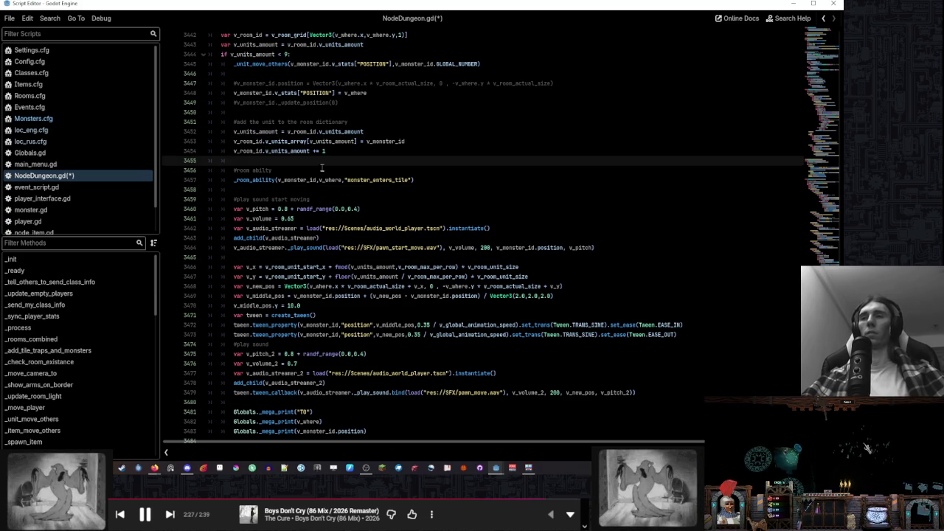
pyautogui.click(320, 190)
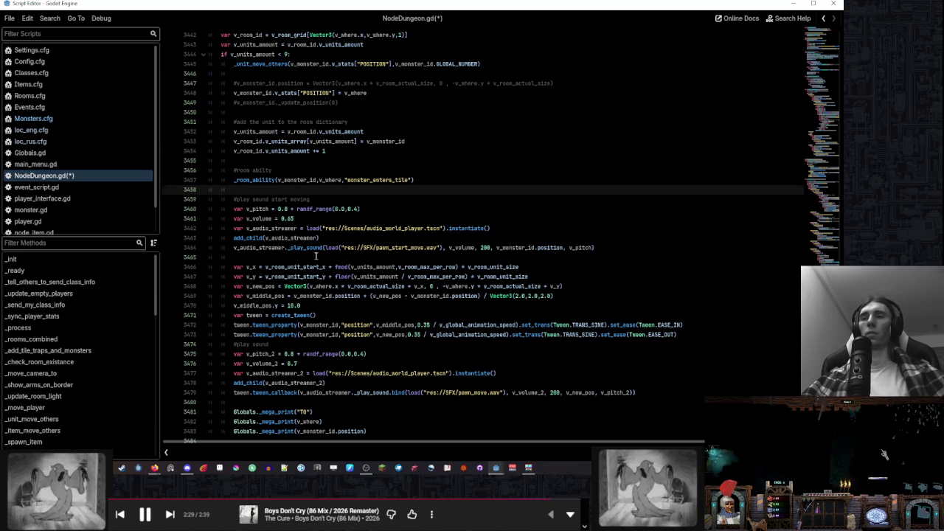
pyautogui.click(317, 256)
pyautogui.scroll(-4, 316, 256)
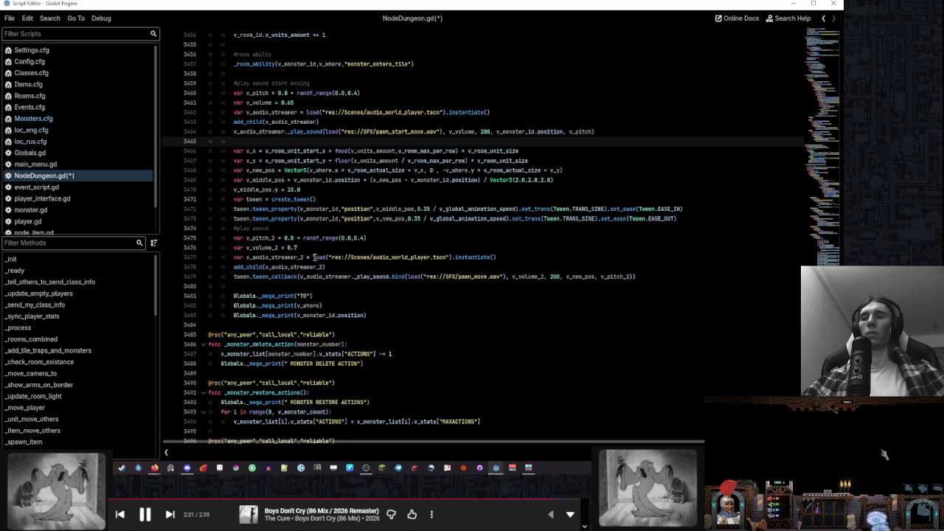
pyautogui.click(311, 286)
pyautogui.scroll(2, 325, 255)
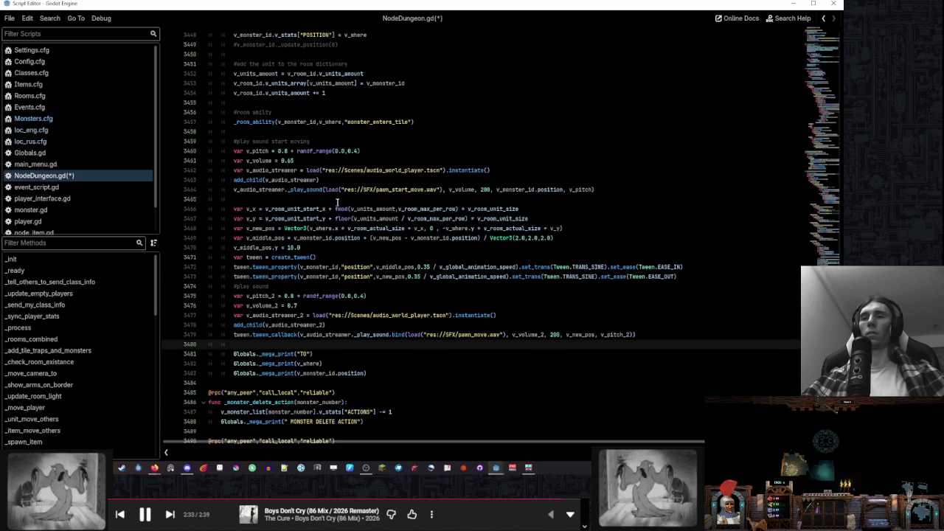
pyautogui.click(336, 203)
pyautogui.scroll(2, 335, 203)
pyautogui.click(335, 191)
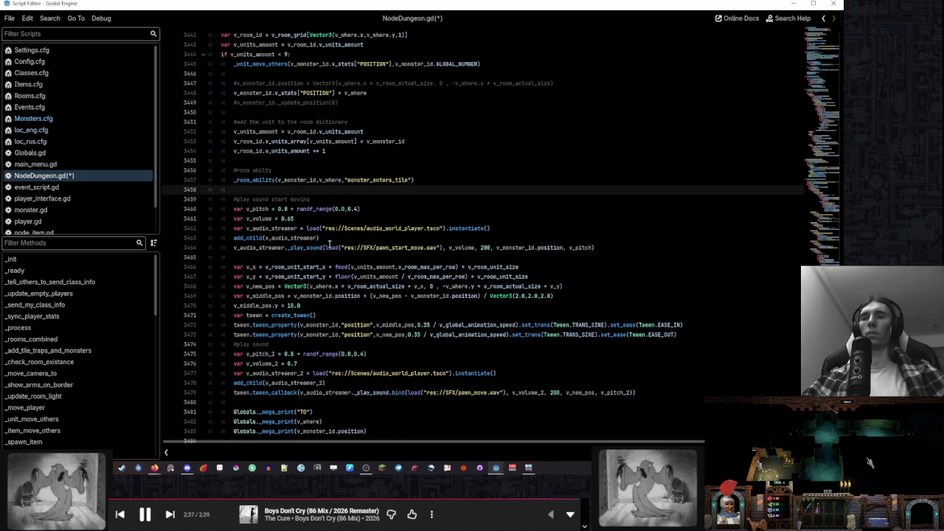
pyautogui.click(330, 256)
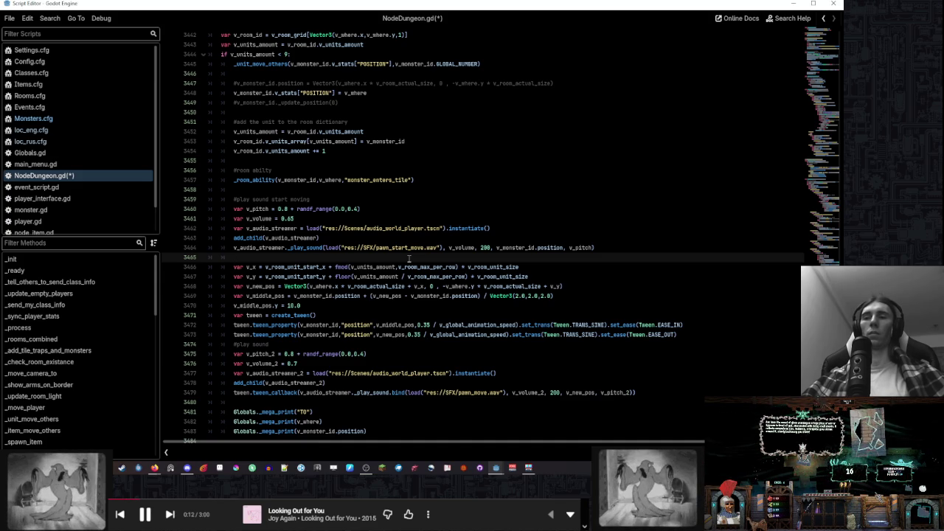
pyautogui.scroll(3, 409, 258)
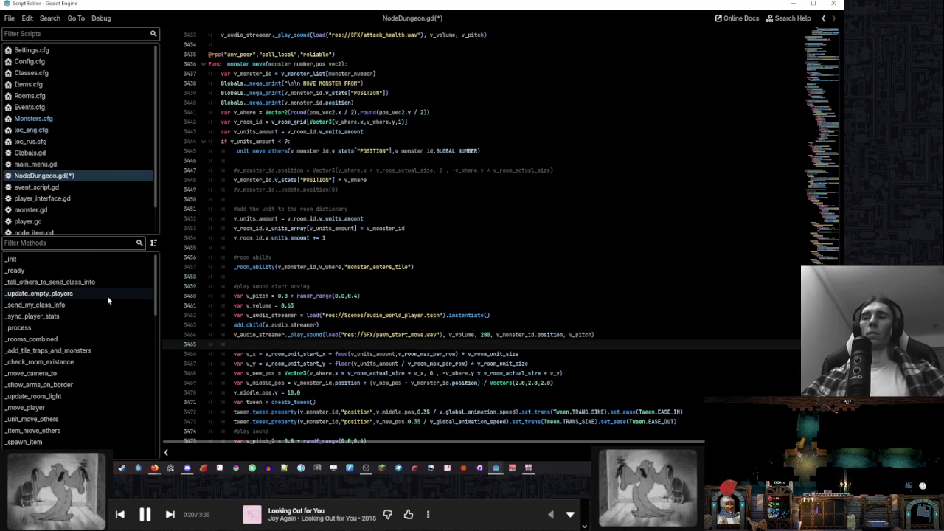
# Return via _rooms_combined to the teleport line calling _monster_move.rpc with _random_room(false) + 2
pyautogui.click(108, 338)
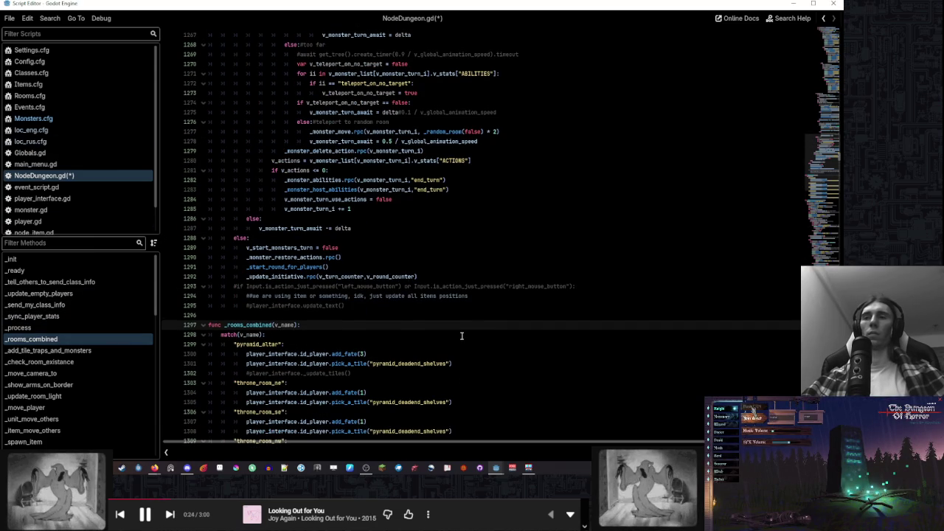
pyautogui.scroll(3, 462, 336)
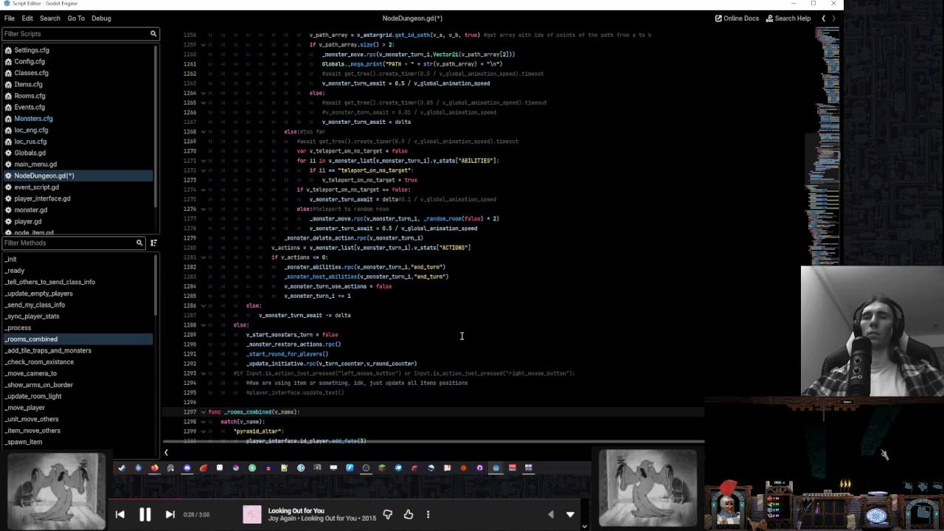
pyautogui.click(521, 220)
pyautogui.click(518, 230)
pyautogui.click(518, 220)
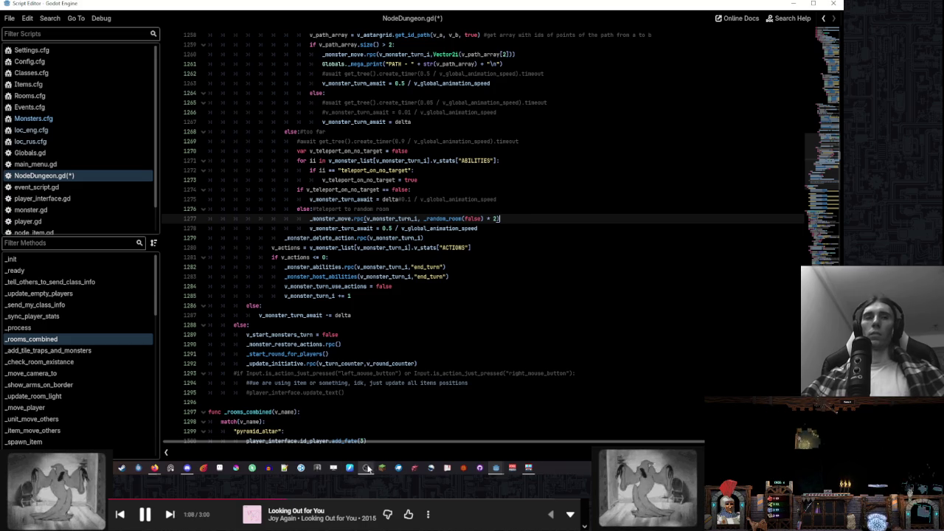
pyautogui.scroll(2, 513, 269)
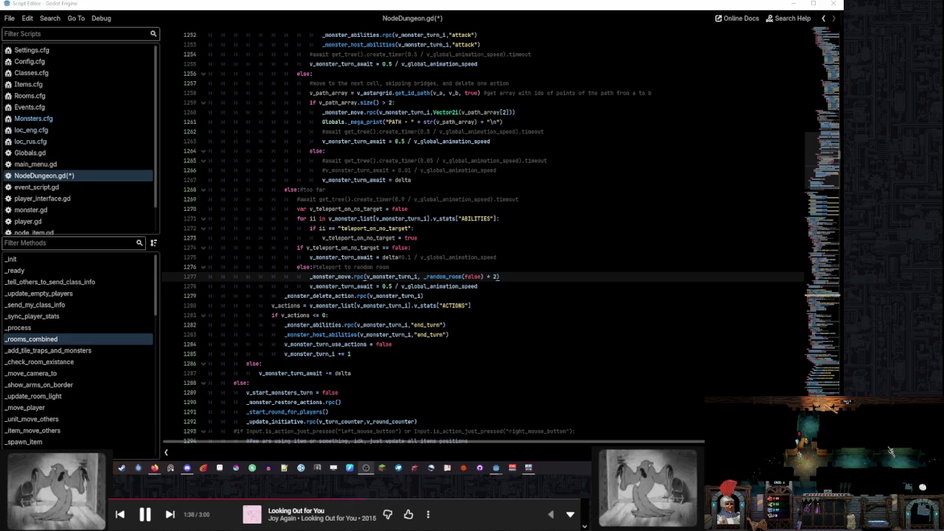
pyautogui.click(751, 409)
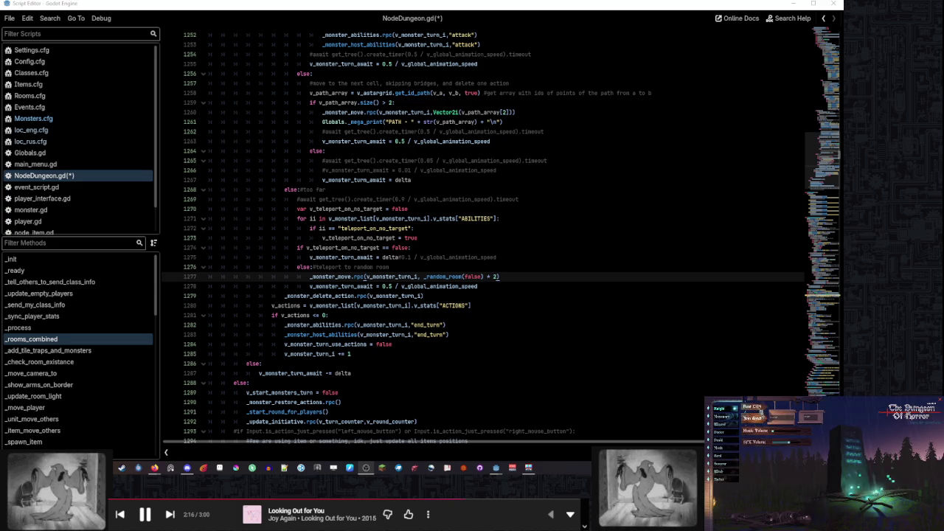
pyautogui.click(752, 411)
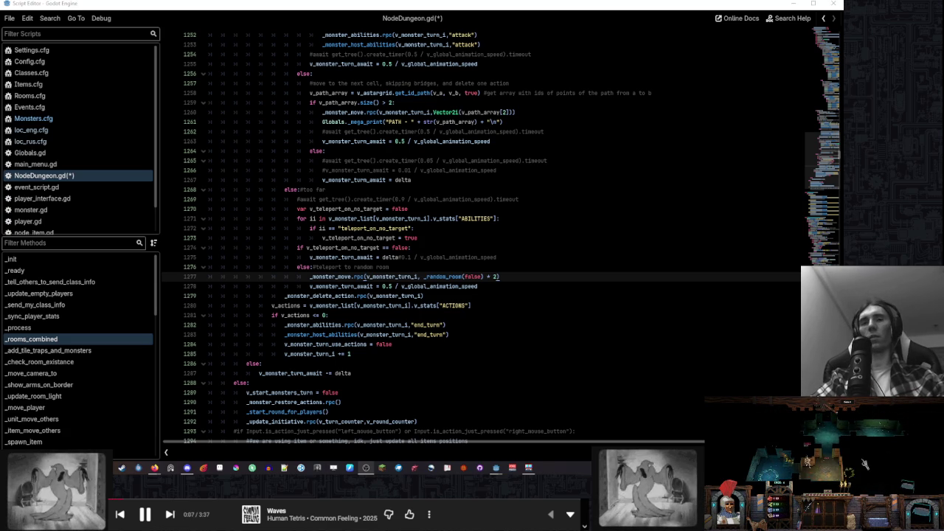
pyautogui.click(519, 277)
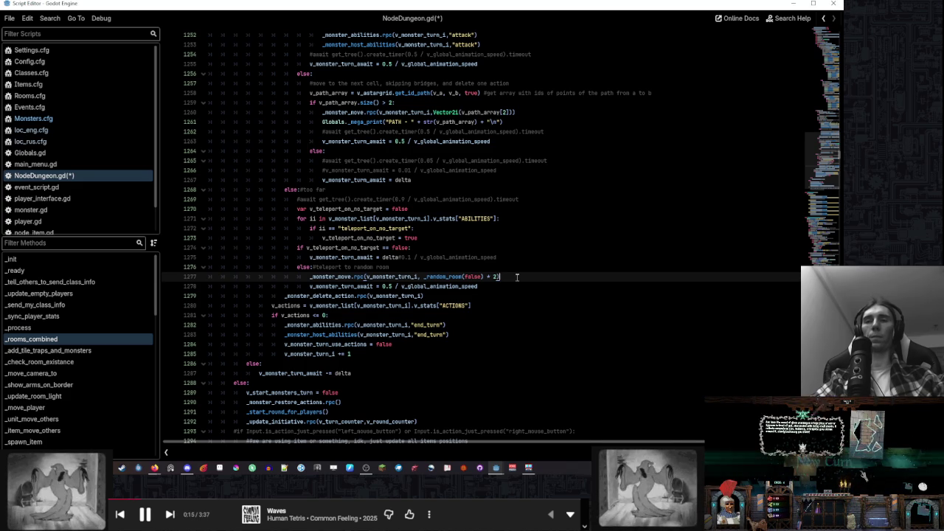
pyautogui.moveTo(154, 468)
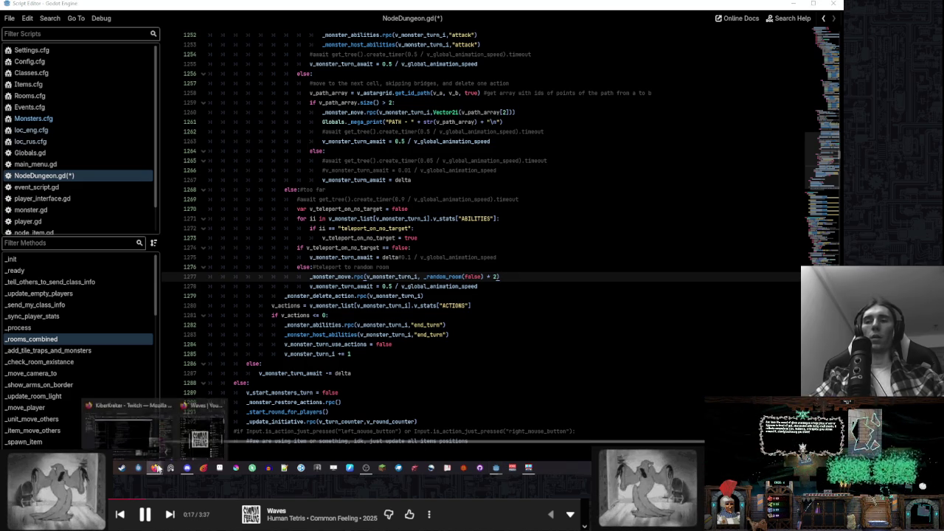
# Check the _random_room tooltip on line 1277, then jump to its definition at line 3614
pyautogui.click(547, 257)
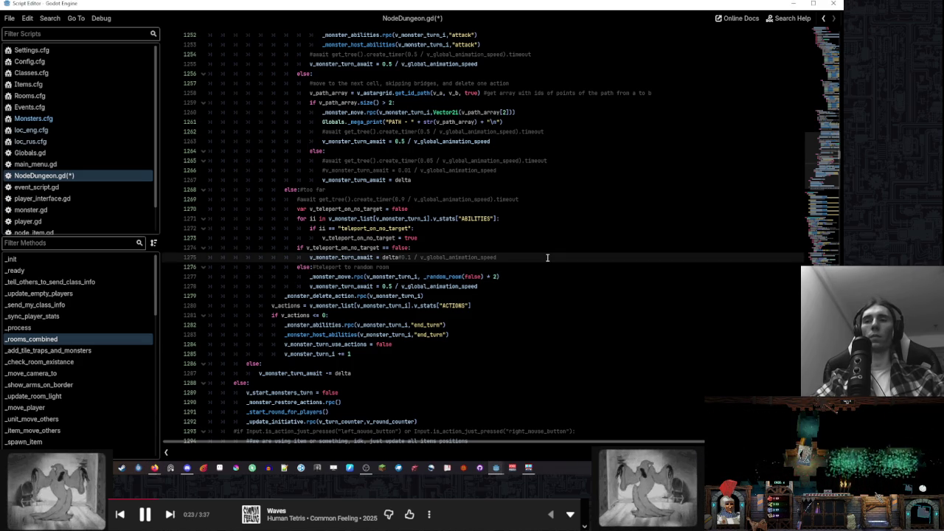
pyautogui.doubleClick(329, 277)
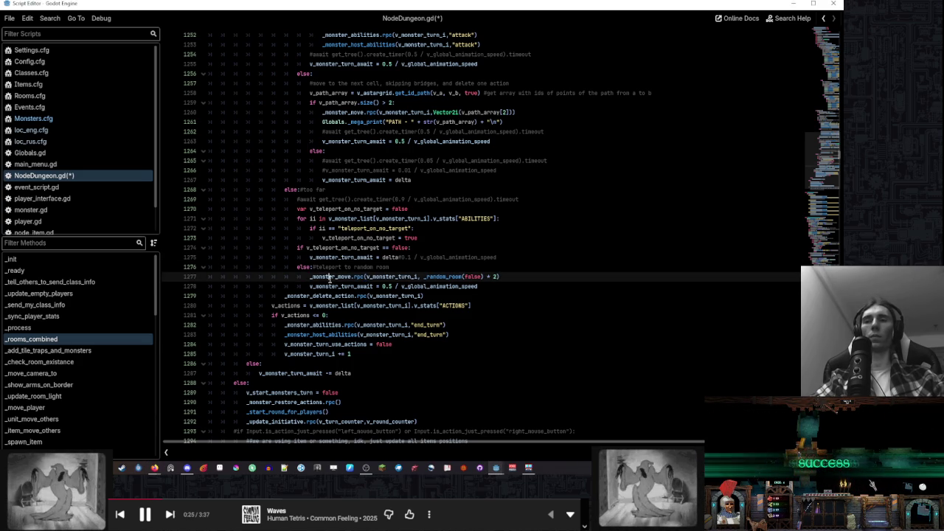
pyautogui.doubleClick(459, 276)
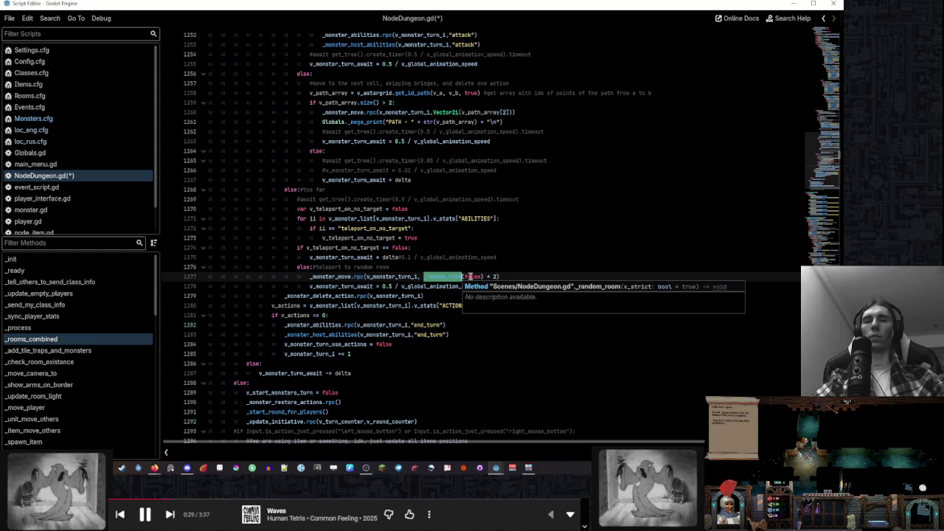
pyautogui.click(506, 276)
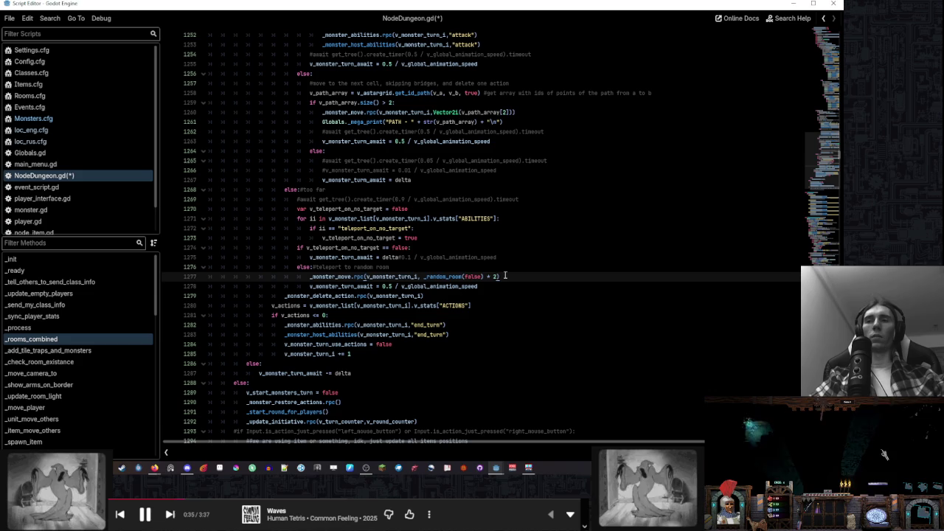
pyautogui.moveTo(446, 275)
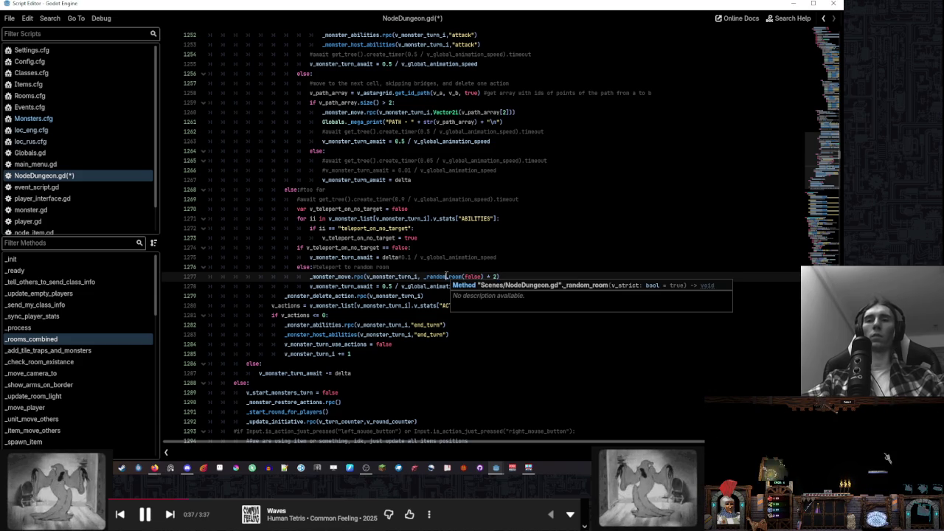
pyautogui.keyDown('ctrl'); pyautogui.click(447, 275); pyautogui.keyUp('ctrl')
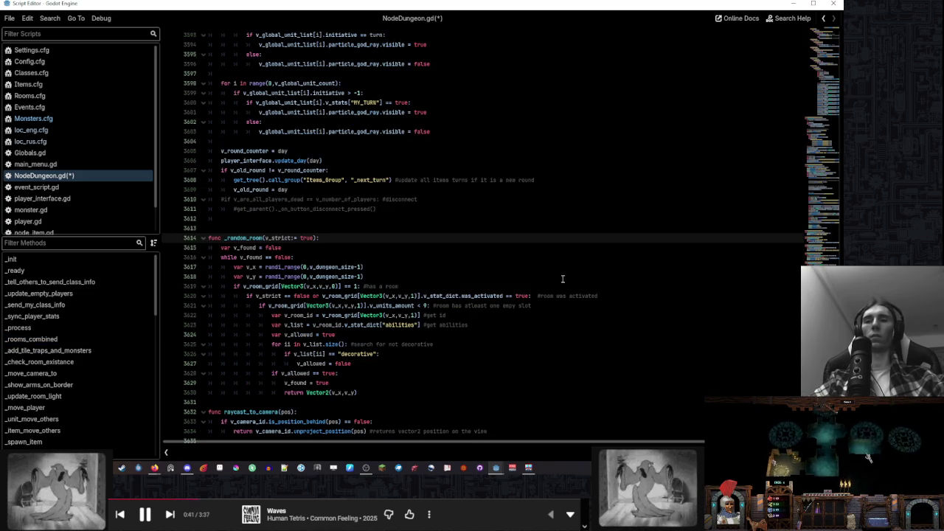
# Review the _random_room body, then go back to the teleport code at line 1277
pyautogui.scroll(-2, 563, 278)
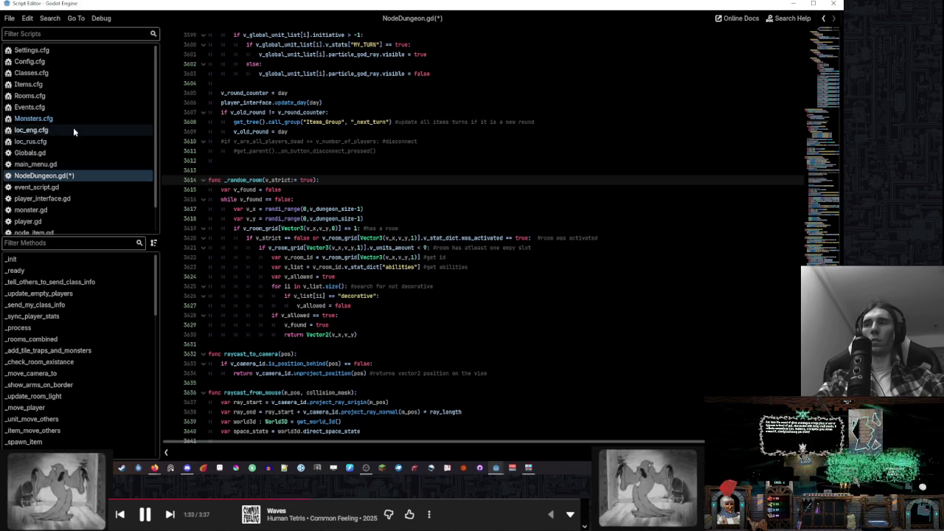
pyautogui.click(382, 209)
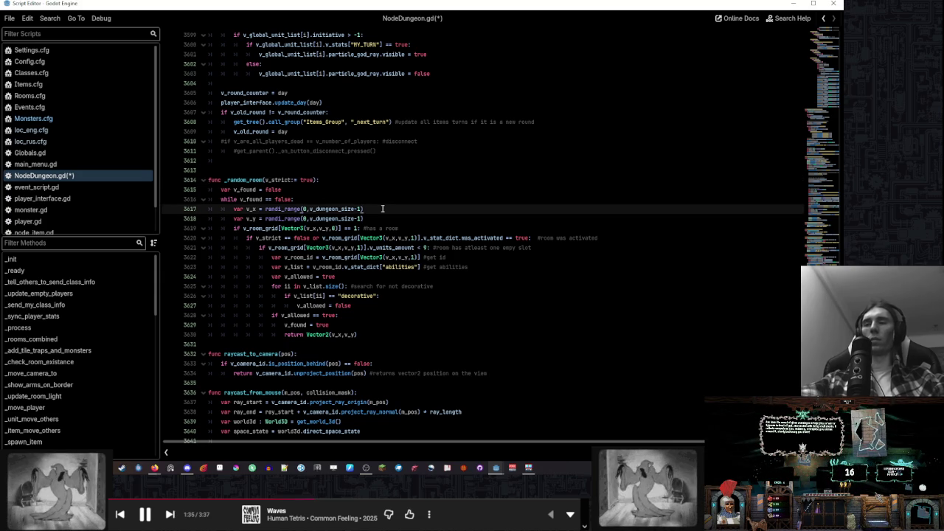
pyautogui.click(823, 18)
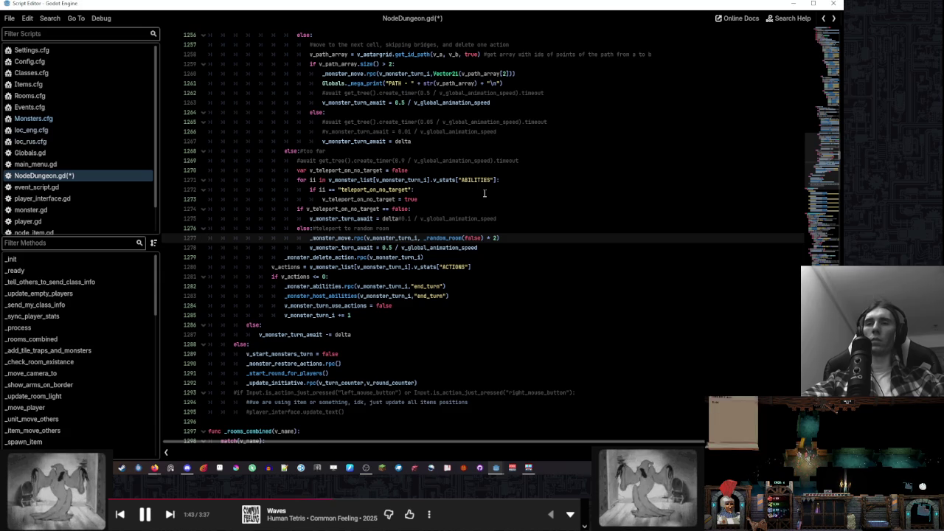
pyautogui.scroll(9, 485, 193)
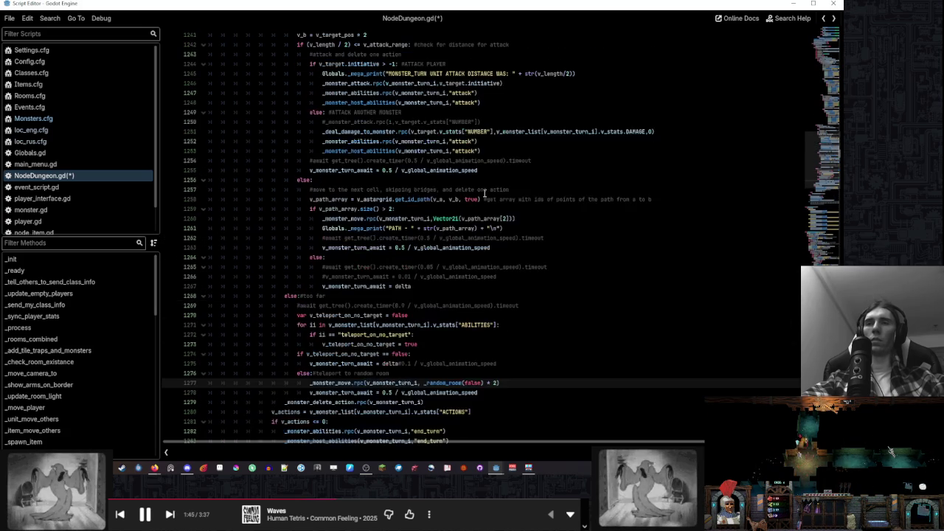
pyautogui.scroll(3, 485, 194)
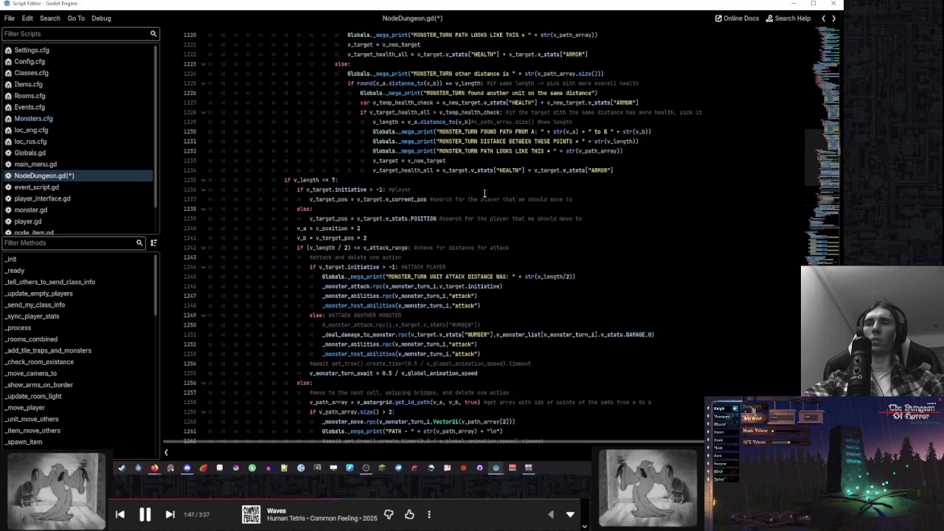
pyautogui.scroll(5, 485, 193)
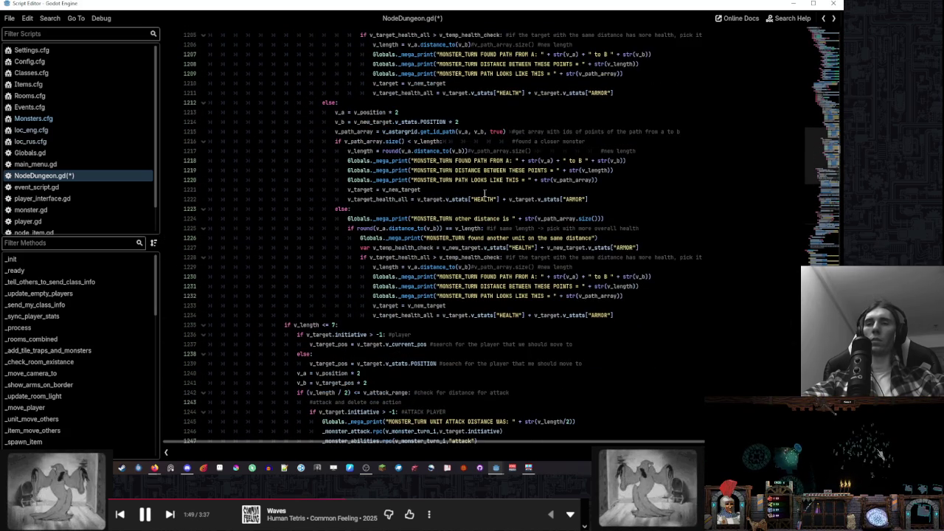
pyautogui.scroll(-3, 485, 193)
pyautogui.scroll(-4, 485, 193)
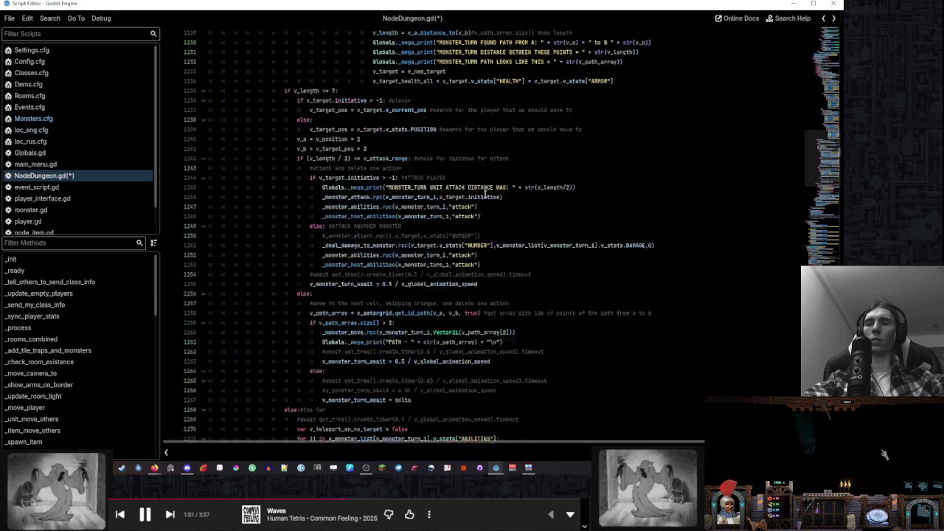
pyautogui.scroll(-4, 485, 193)
pyautogui.scroll(-2, 485, 194)
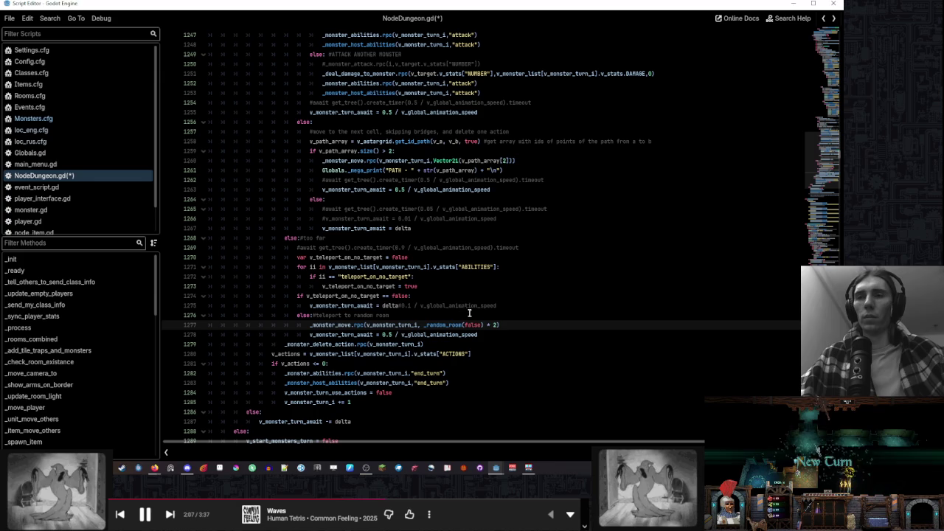
pyautogui.click(493, 334)
# Select and copy the teleport block on lines 1269–1278
pyautogui.moveTo(493, 334)
pyautogui.mouseDown()
pyautogui.moveTo(517, 267)
pyautogui.moveTo(548, 250)
pyautogui.mouseUp()
pyautogui.hotkey('ctrl', 'c')
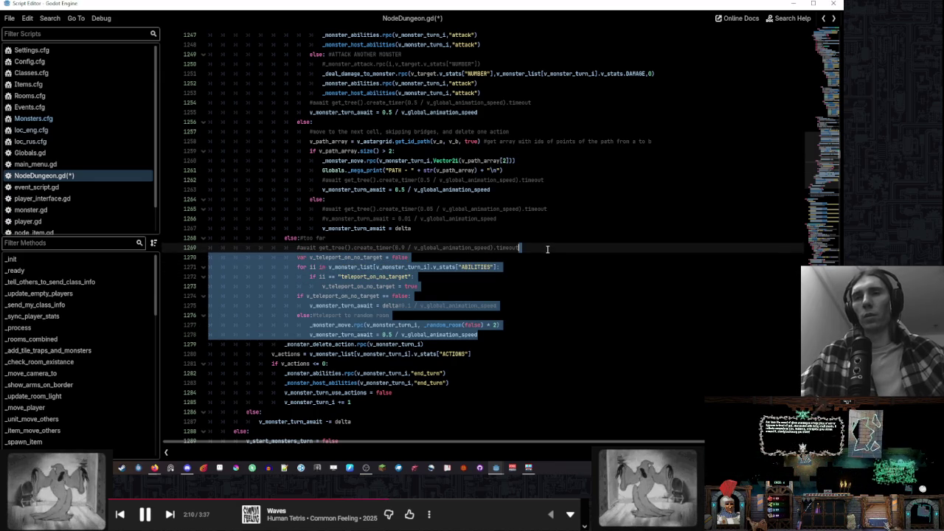
pyautogui.scroll(-3, 395, 308)
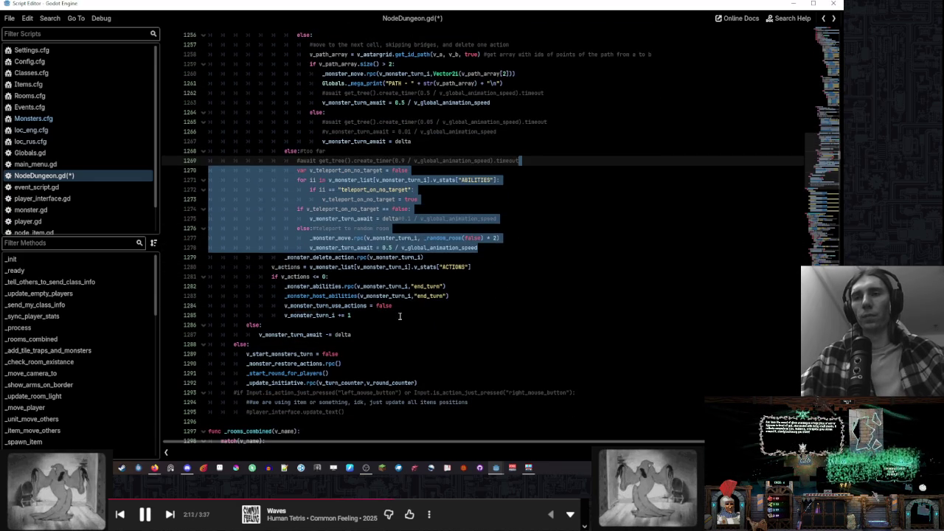
pyautogui.click(400, 316)
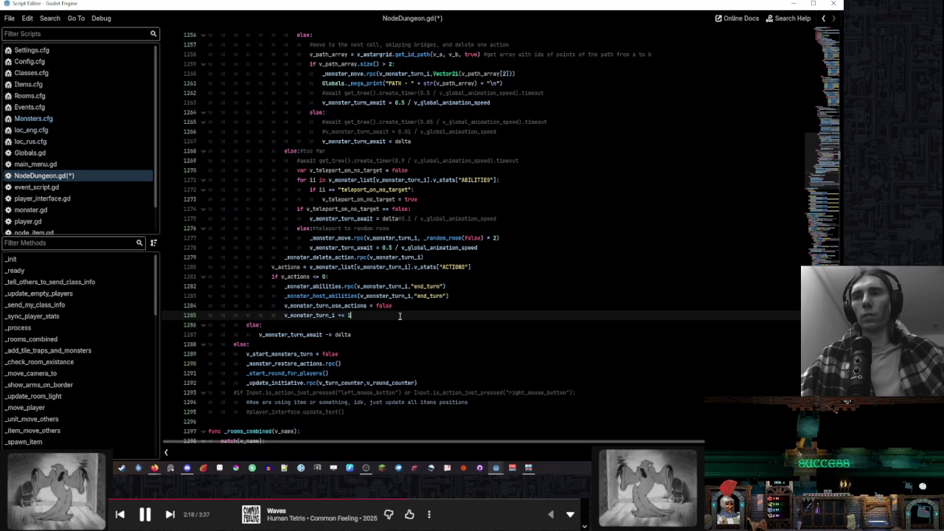
# Inspect uses of v_monster_turn_await and _monster_delete_action, then place the caret after 'if v_actions <= 0:'
pyautogui.click(364, 219)
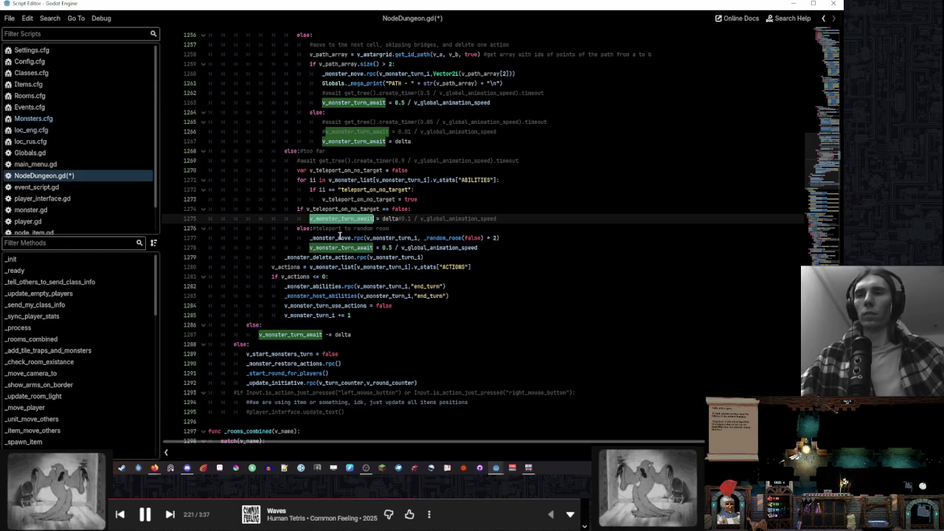
pyautogui.doubleClick(327, 257)
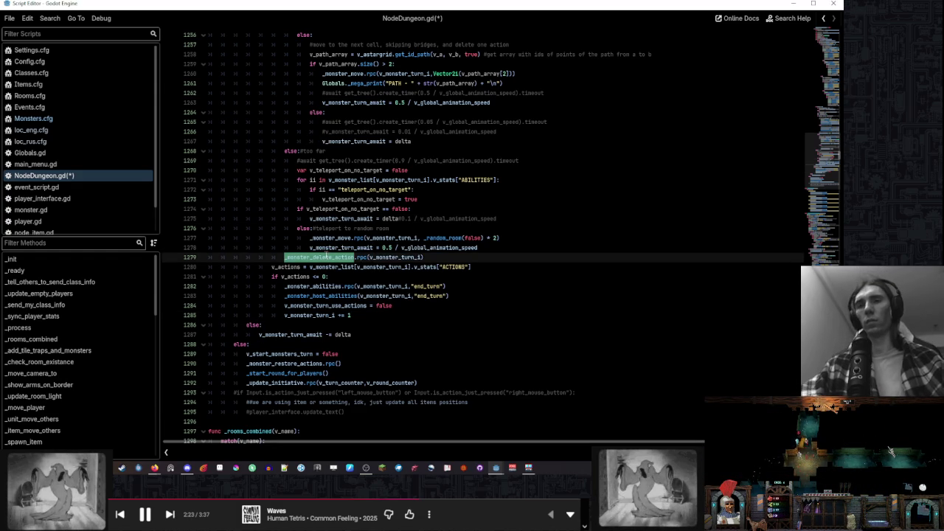
pyautogui.scroll(3, 327, 259)
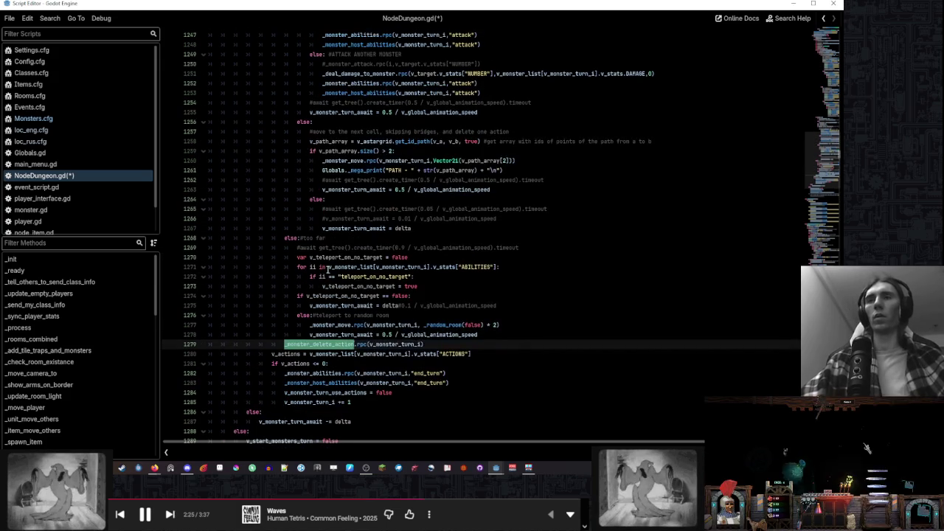
pyautogui.scroll(3, 335, 266)
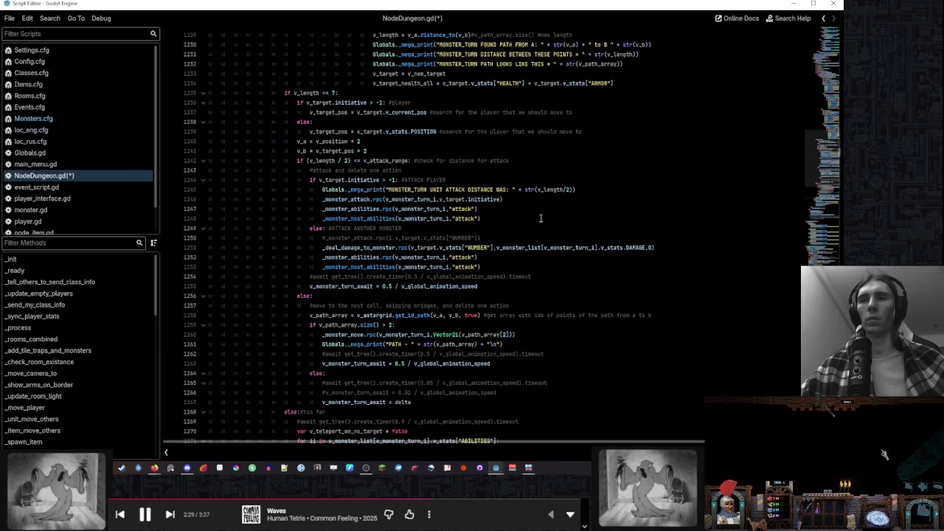
pyautogui.scroll(-5, 543, 225)
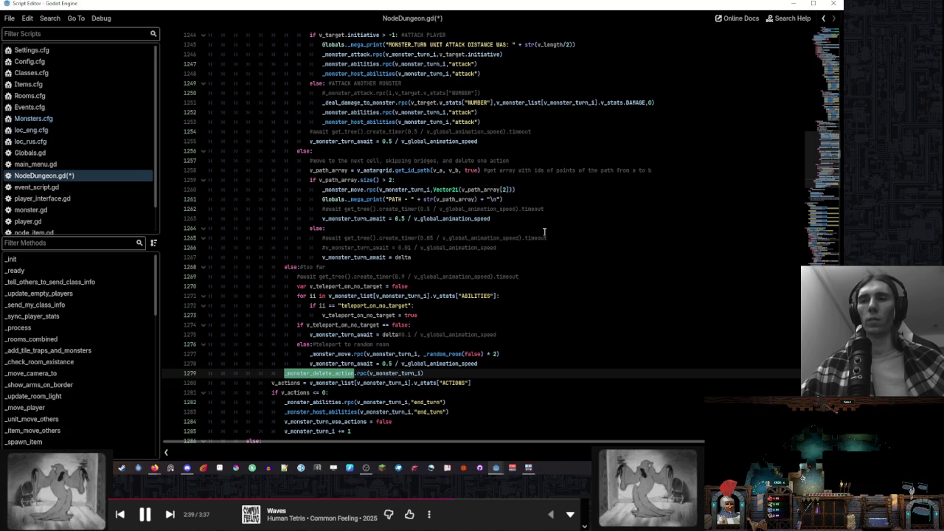
pyautogui.scroll(-3, 545, 231)
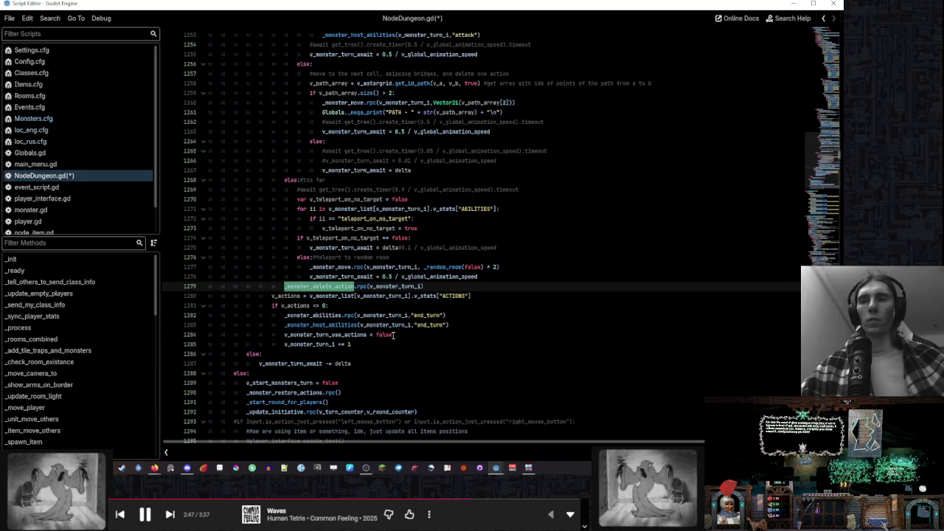
pyautogui.click(390, 346)
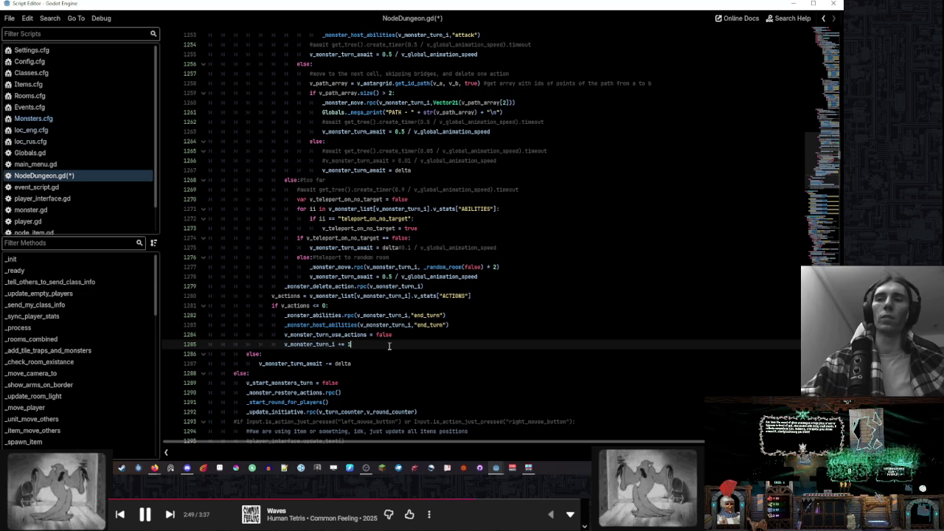
pyautogui.click(377, 309)
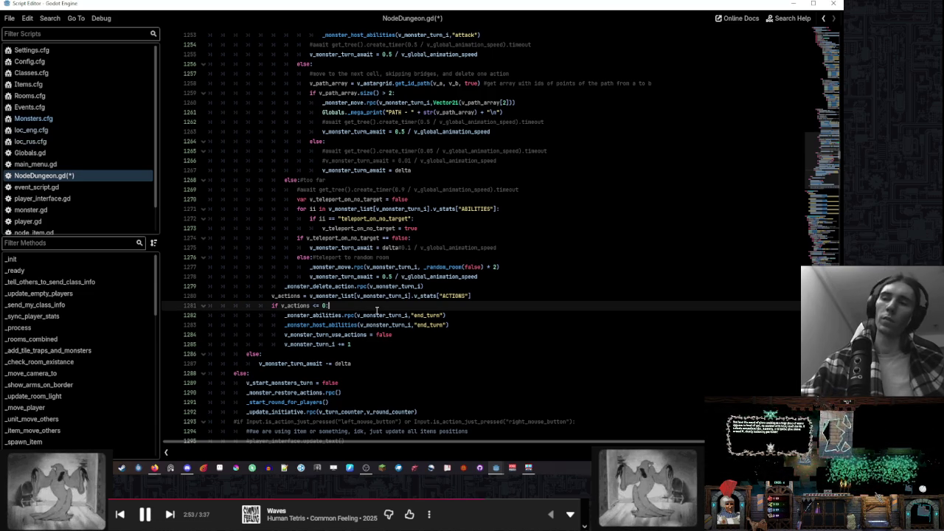
# Paste the copied teleport block inside the v_actions check and de-indent it one level
pyautogui.press('Return')
pyautogui.hotkey('ctrl', 'v')
pyautogui.scroll(-1, 345, 317)
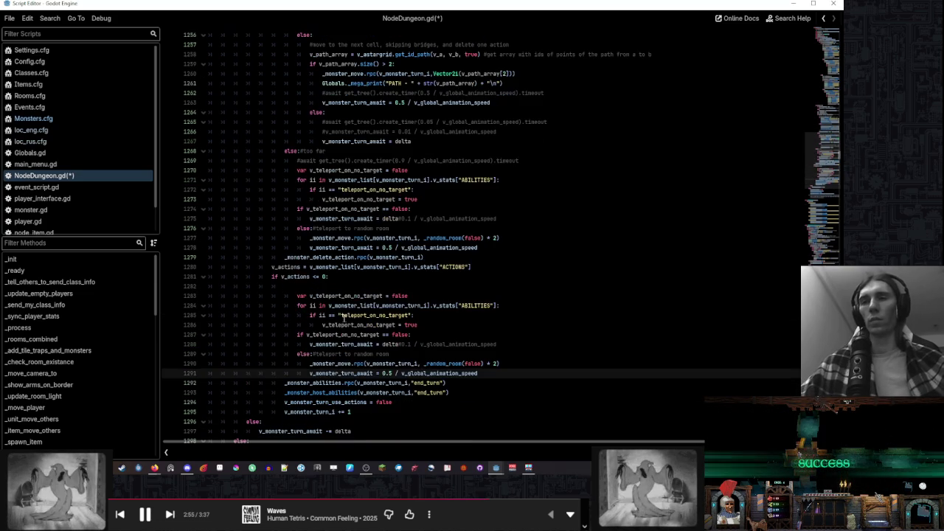
pyautogui.keyDown('shift'); pyautogui.click(340, 297); pyautogui.keyUp('shift')
pyautogui.hotkey('shift', 'Tab')
pyautogui.click(374, 286)
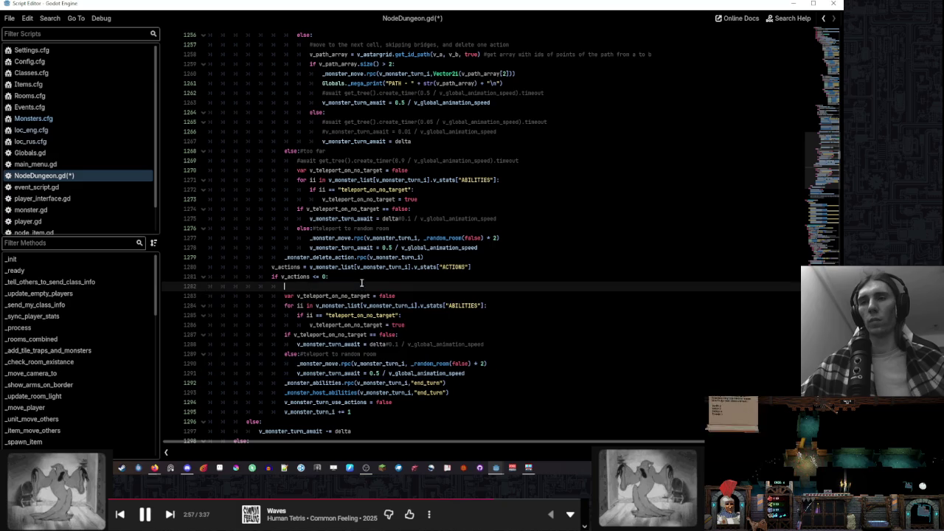
# Trim the pasted block: drop the wait line and else branch, set the condition to true, remove the extra wait line
pyautogui.click(415, 354)
pyautogui.moveTo(416, 354); pyautogui.dragTo(429, 336)
pyautogui.press('BackSpace')
pyautogui.doubleClick(388, 334)
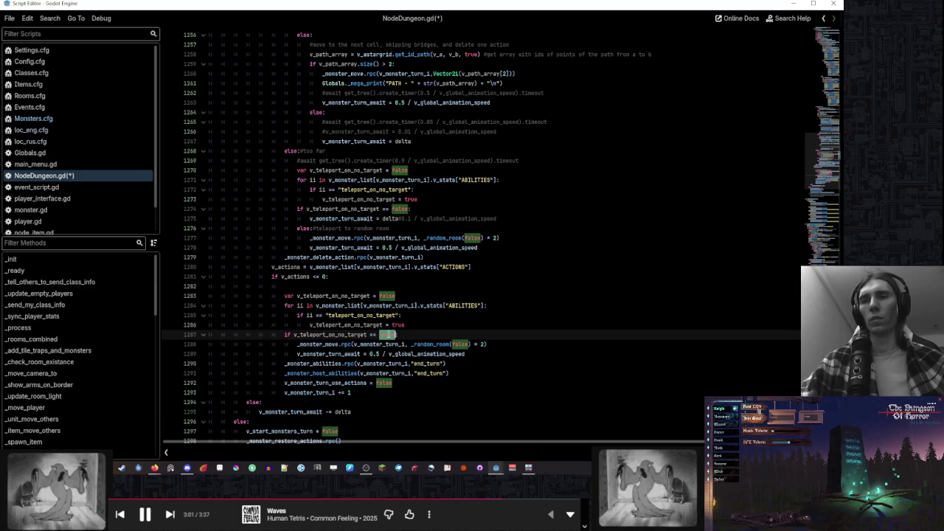
pyautogui.write('true')
pyautogui.click(443, 325)
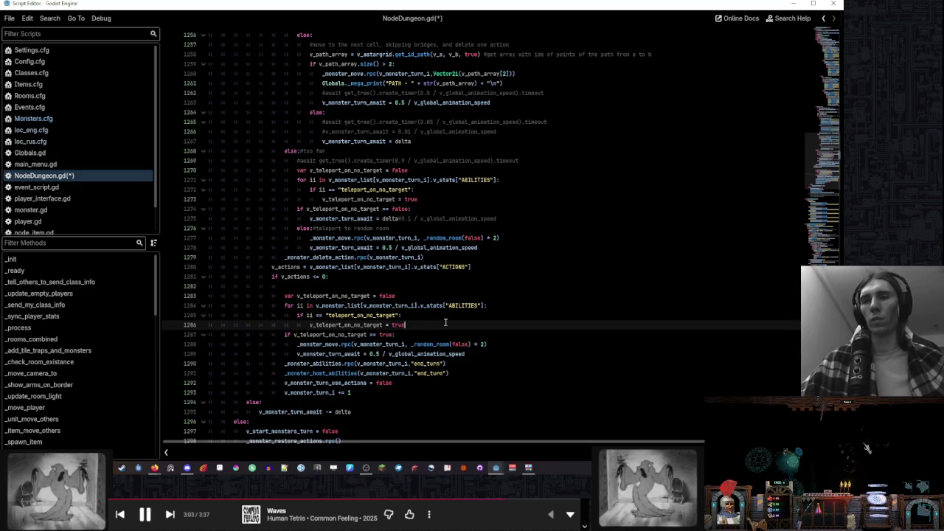
pyautogui.moveTo(476, 355); pyautogui.dragTo(504, 344)
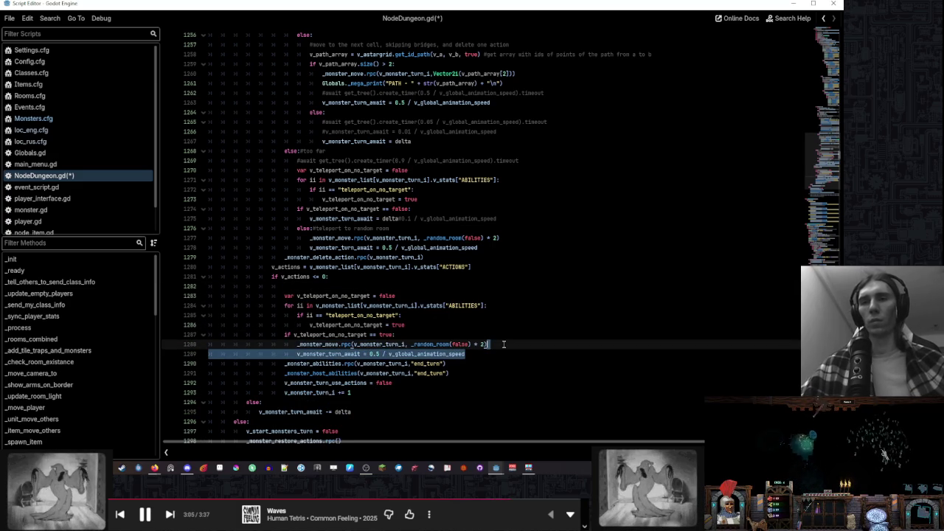
pyautogui.press('BackSpace')
pyautogui.click(490, 335)
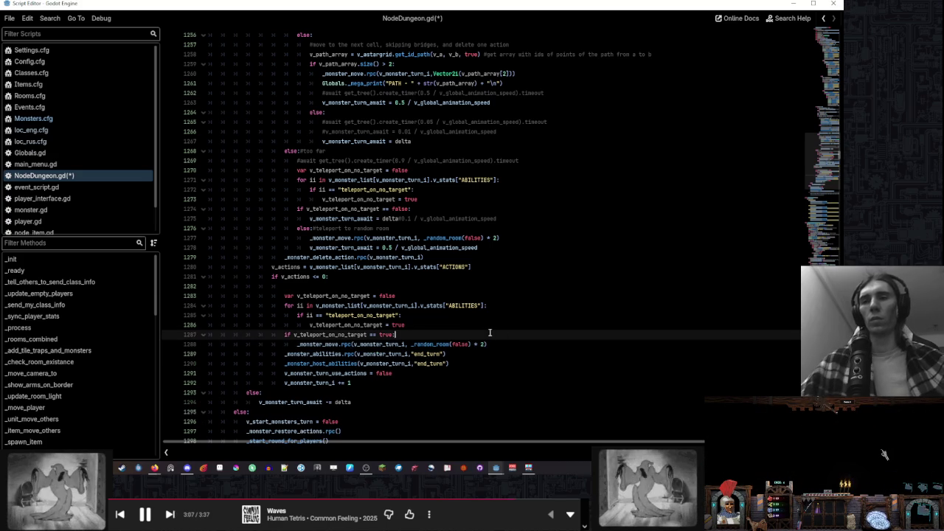
pyautogui.hotkey('ctrl', 'z')
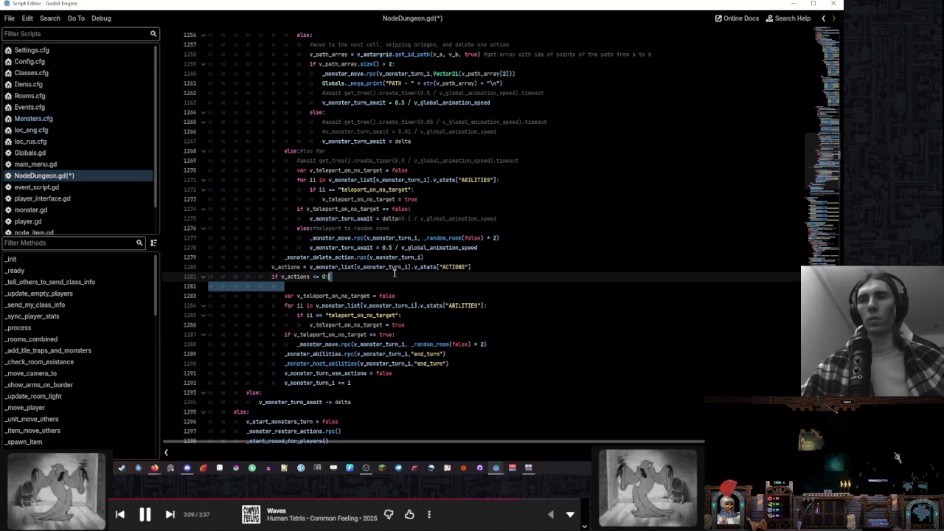
# Delete the random-room fallback and teleport-flag check from the chase branch, and save NodeDungeon.gd
pyautogui.click(488, 315)
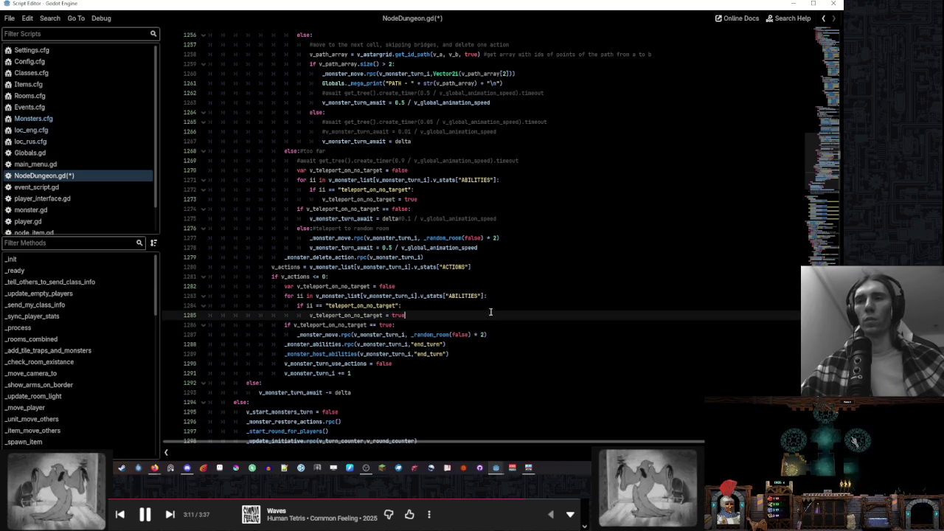
pyautogui.scroll(1, 490, 315)
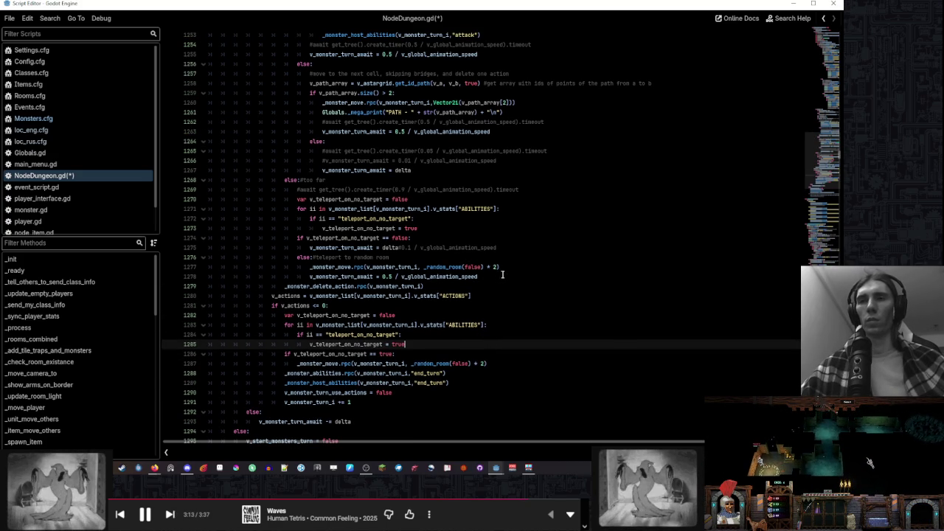
pyautogui.click(508, 273)
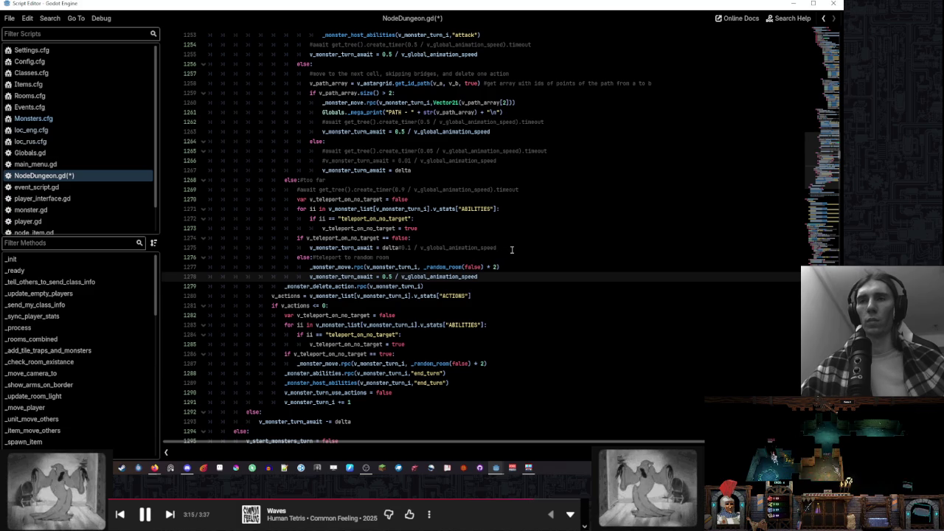
pyautogui.keyDown('shift'); pyautogui.click(512, 250); pyautogui.keyUp('shift')
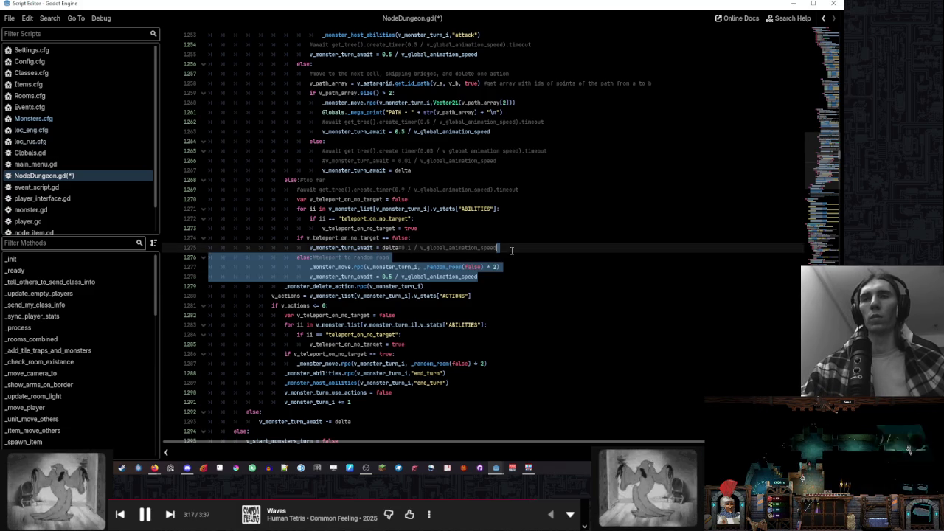
pyautogui.press('Delete')
pyautogui.moveTo(421, 236)
pyautogui.mouseDown()
pyautogui.moveTo(516, 218)
pyautogui.moveTo(550, 191)
pyautogui.mouseUp()
pyautogui.press('Delete')
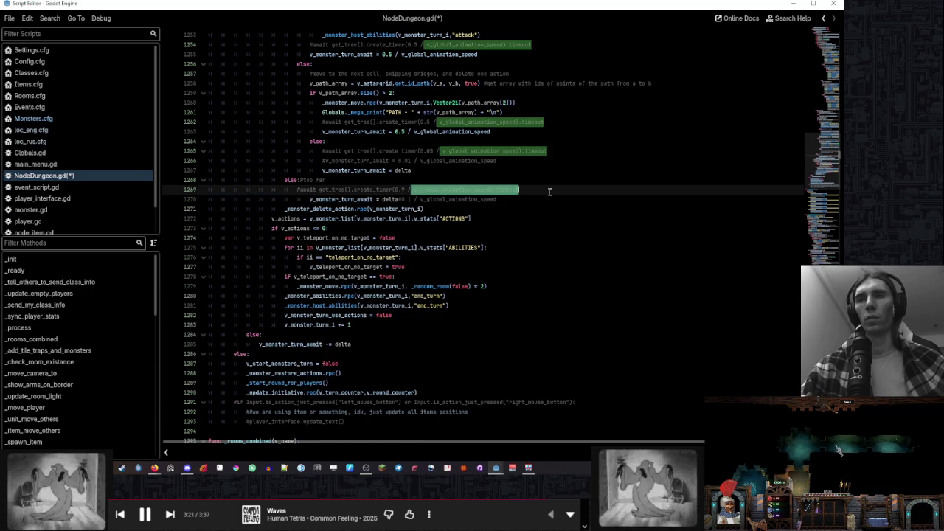
pyautogui.click(311, 199)
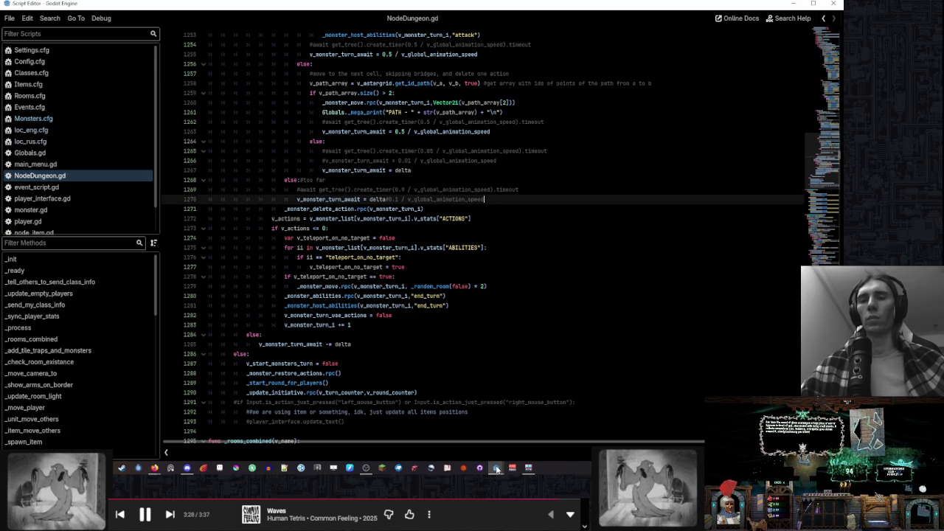
# Run the project full-screen from Godot and start a new game of The Dungeon Of Horror
pyautogui.moveTo(497, 469)
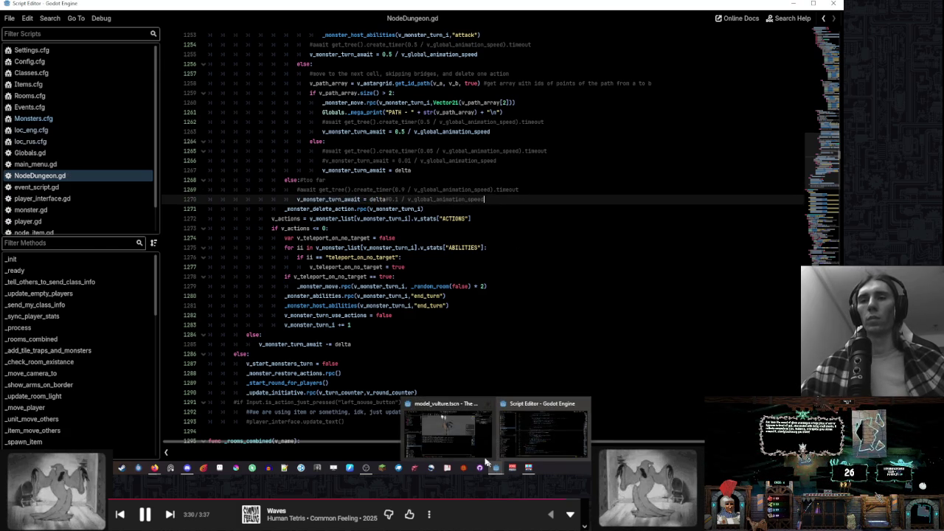
pyautogui.click(446, 432)
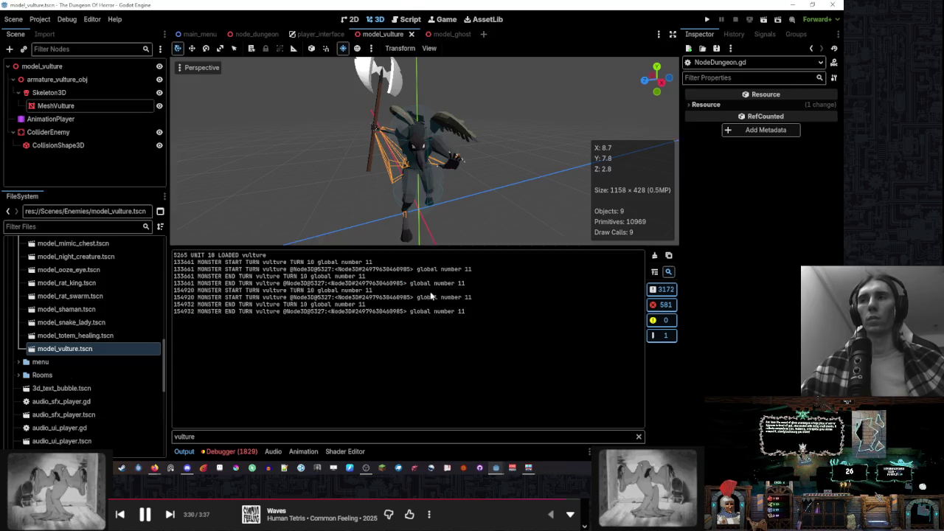
pyautogui.click(709, 19)
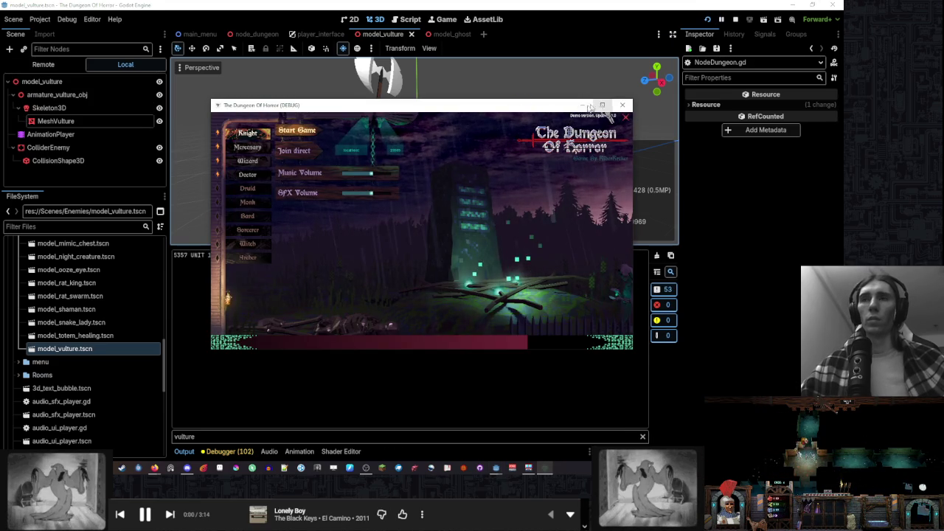
pyautogui.click(602, 105)
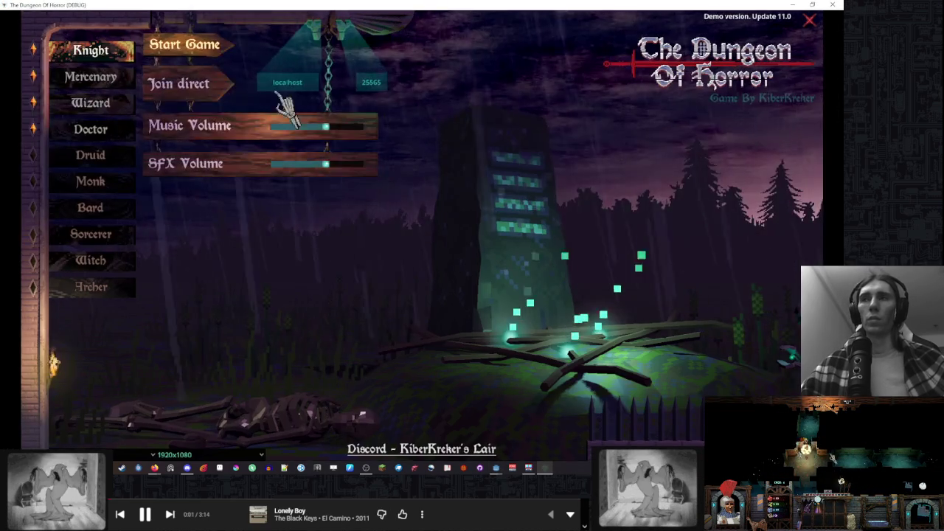
pyautogui.click(209, 65)
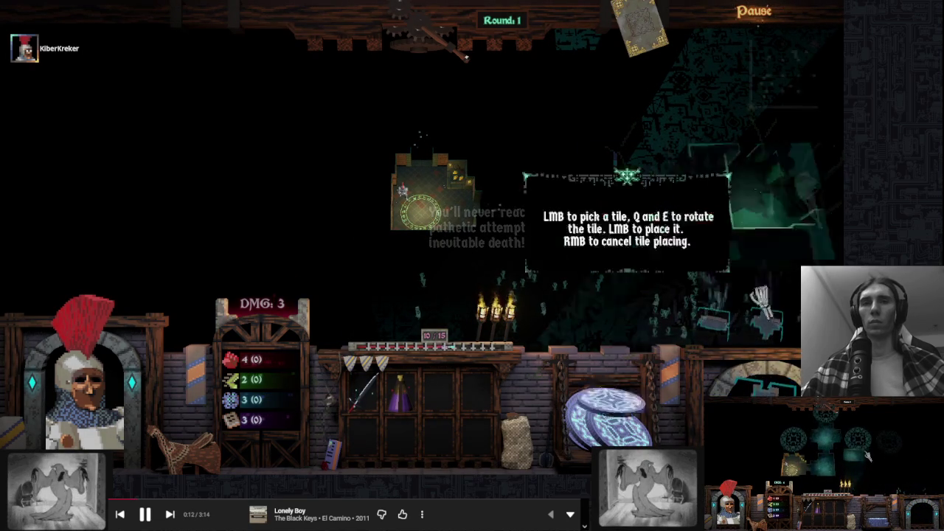
pyautogui.click(693, 288)
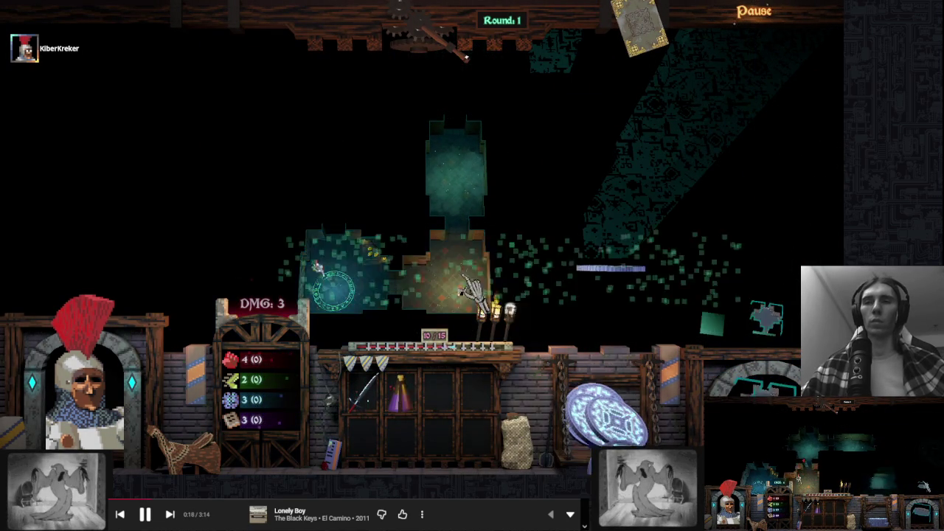
# Place a room tile and end turns through rounds 2 and 3 onward to round 5
pyautogui.hotkey('alt', 'Tab')
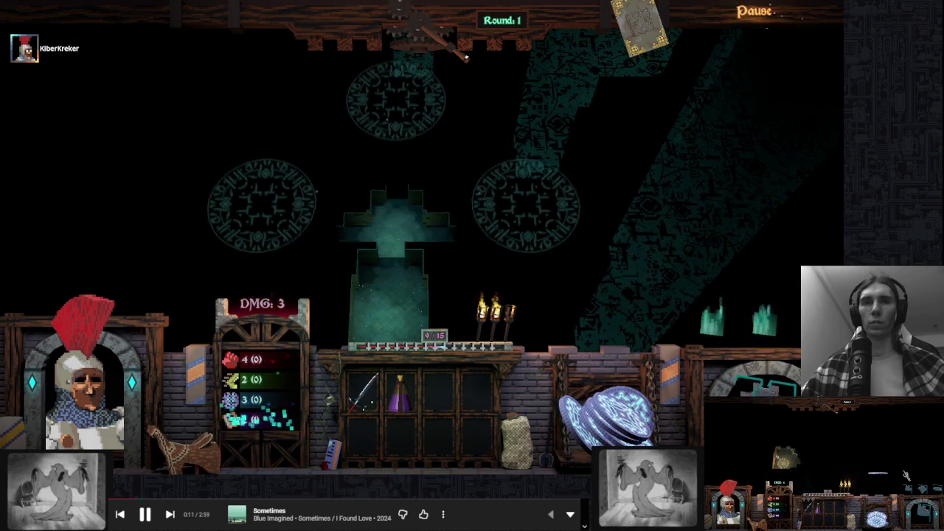
pyautogui.click(480, 158)
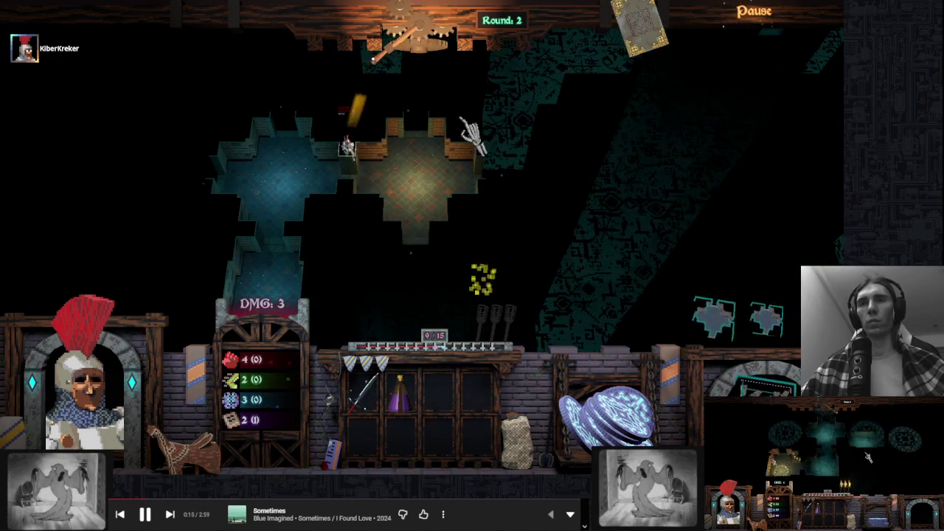
pyautogui.click(526, 112)
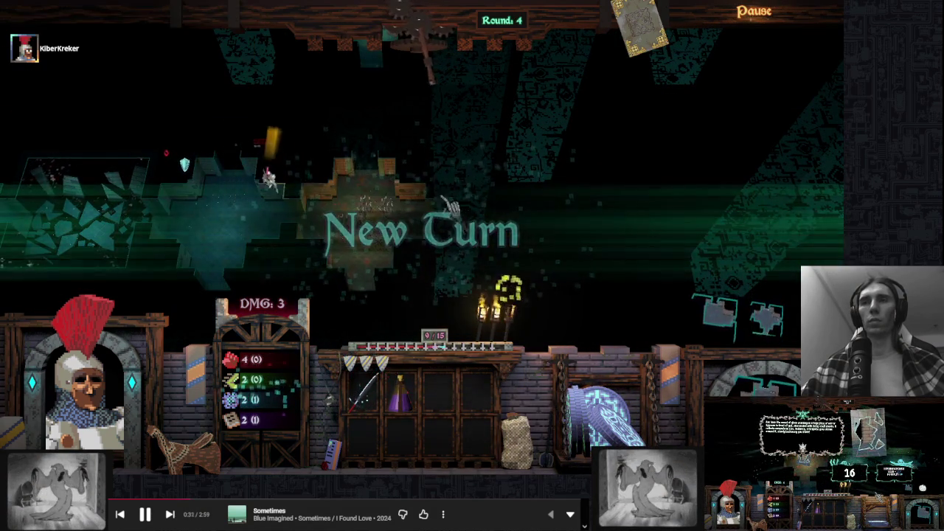
pyautogui.click(346, 188)
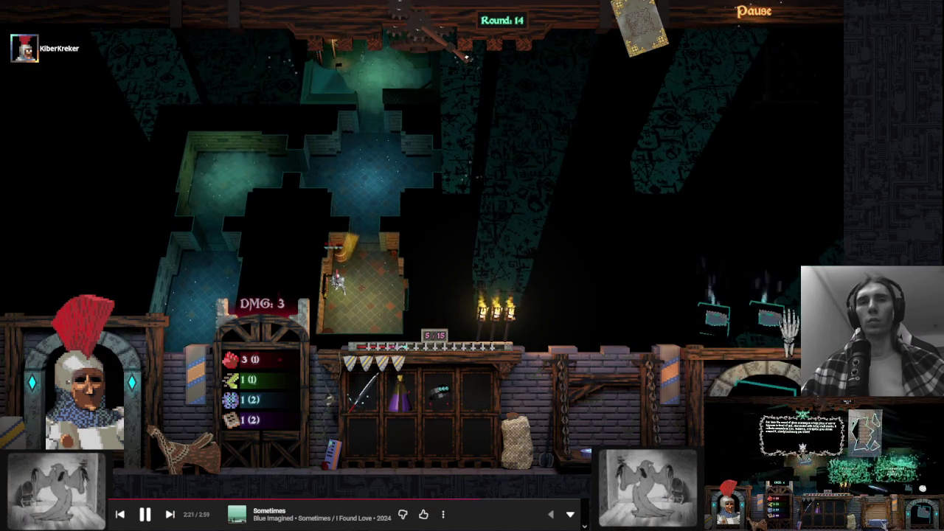
# End the turns of rounds 15 and 16 while watching monster movement
pyautogui.click(506, 95)
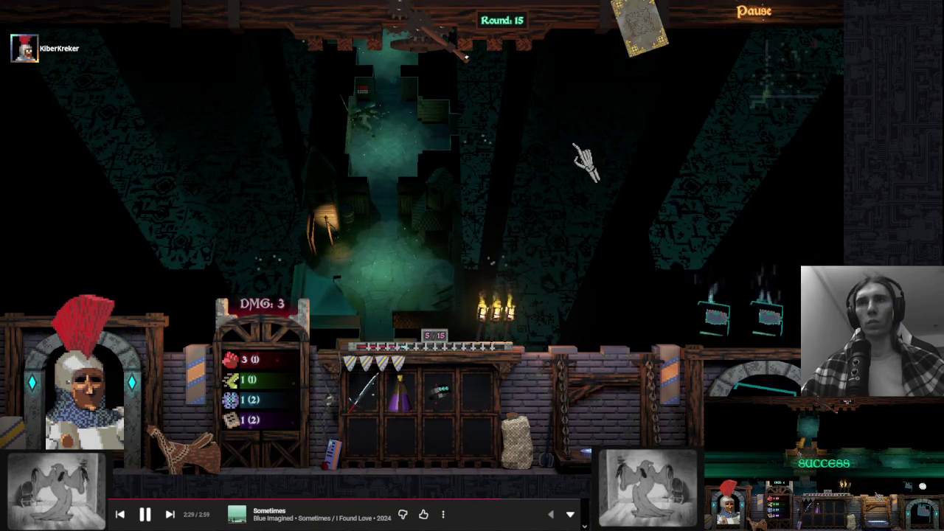
pyautogui.click(591, 116)
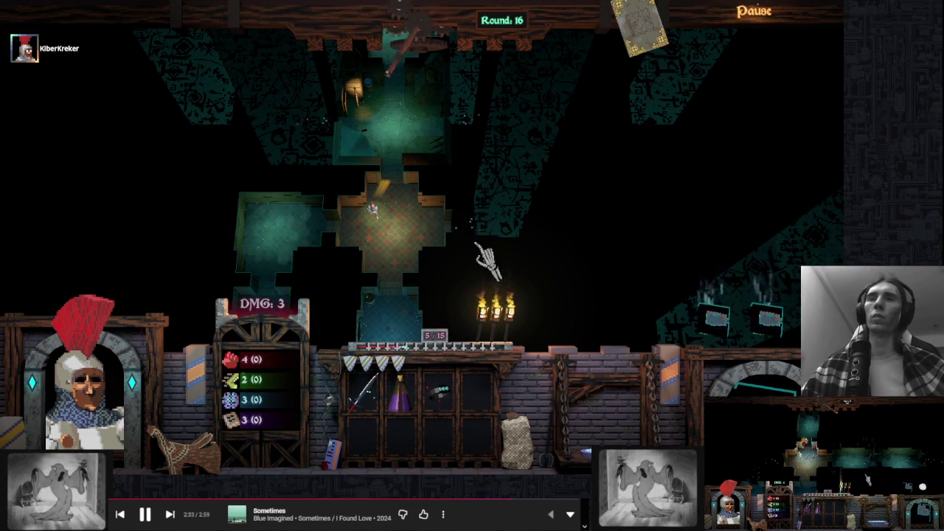
pyautogui.press('super')
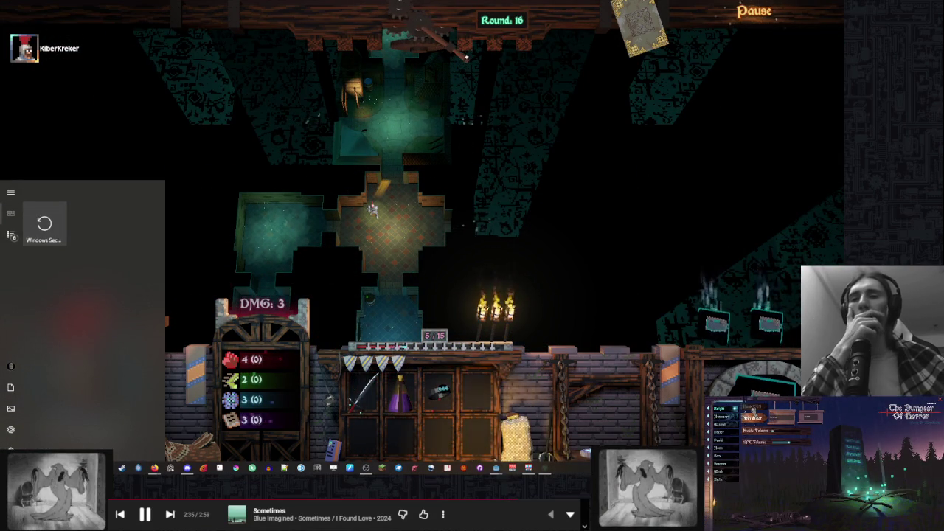
# Back in the script, add blank lines after the teleport move and the flag declaration
pyautogui.click(496, 468)
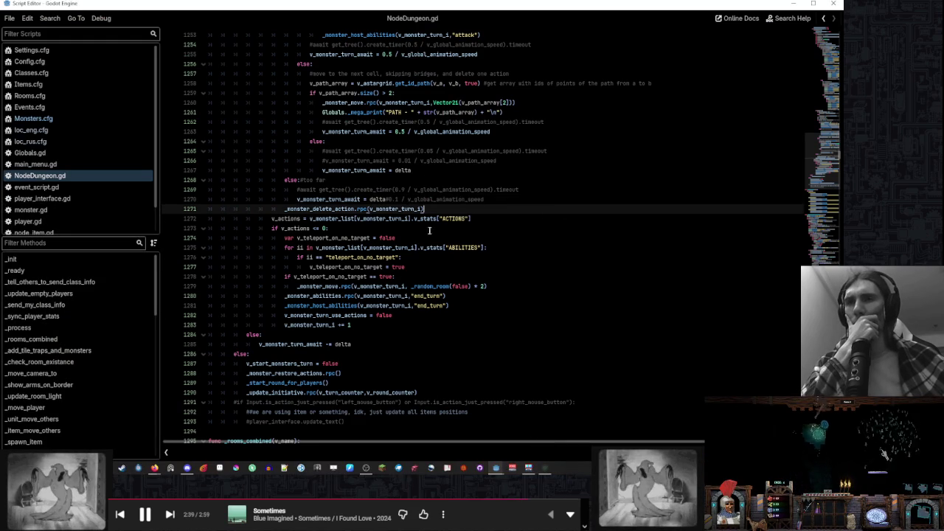
pyautogui.click(502, 218)
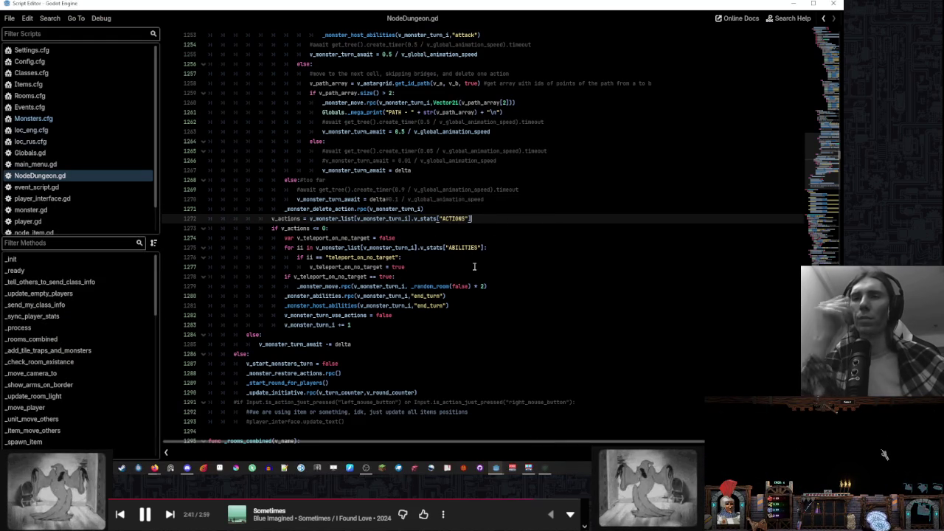
pyautogui.click(502, 286)
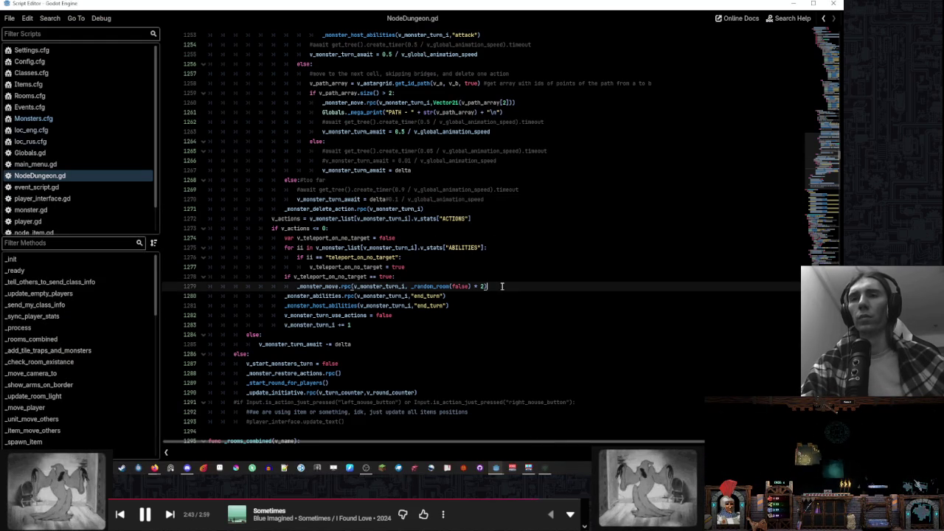
pyautogui.press('Return')
pyautogui.click(447, 238)
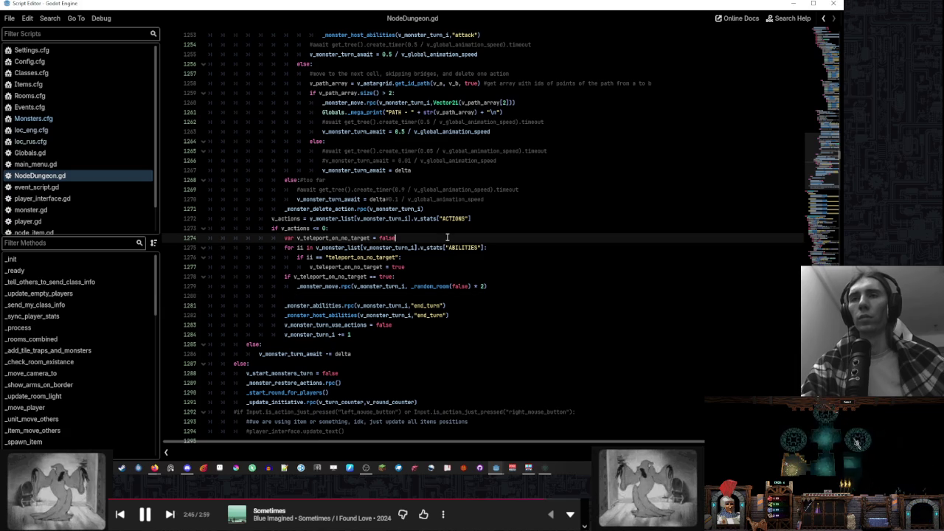
pyautogui.press('Return')
pyautogui.write('if')
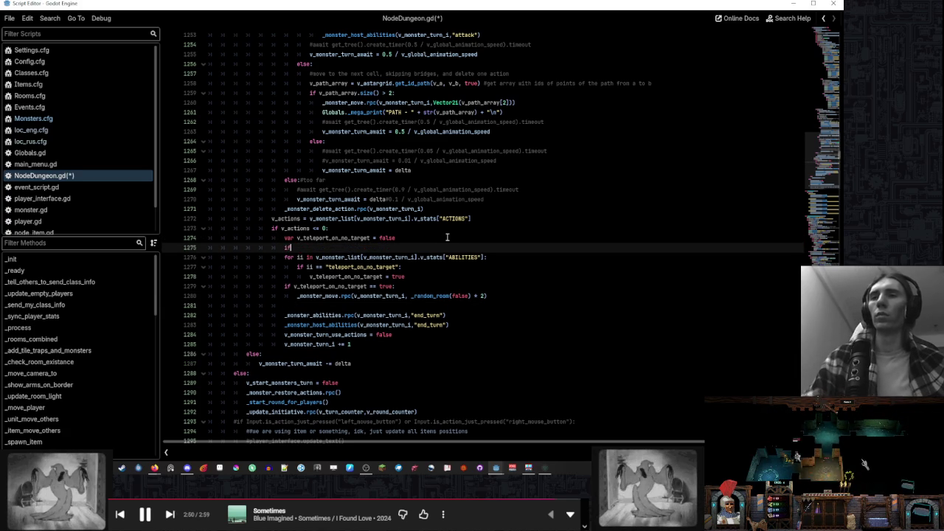
# Change line 1275 to 'if v_length > 7:', indent lines 1276–1278 under it, and save
pyautogui.scroll(2, 352, 138)
pyautogui.scroll(5, 341, 141)
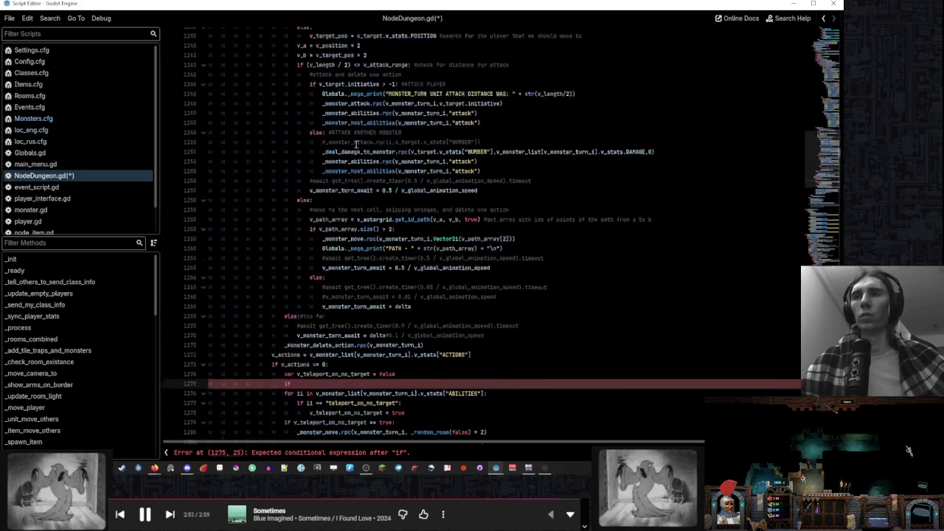
pyautogui.click(311, 65)
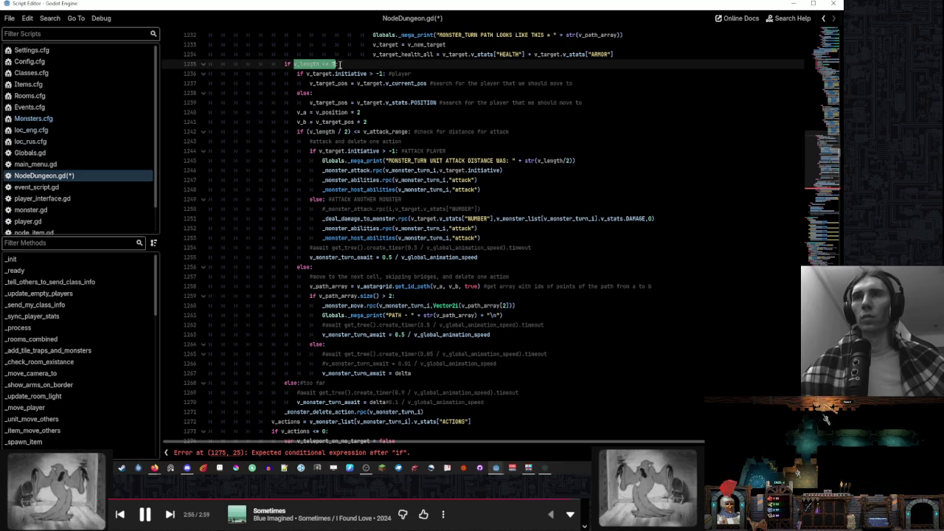
pyautogui.scroll(-7, 383, 243)
pyautogui.click(383, 246)
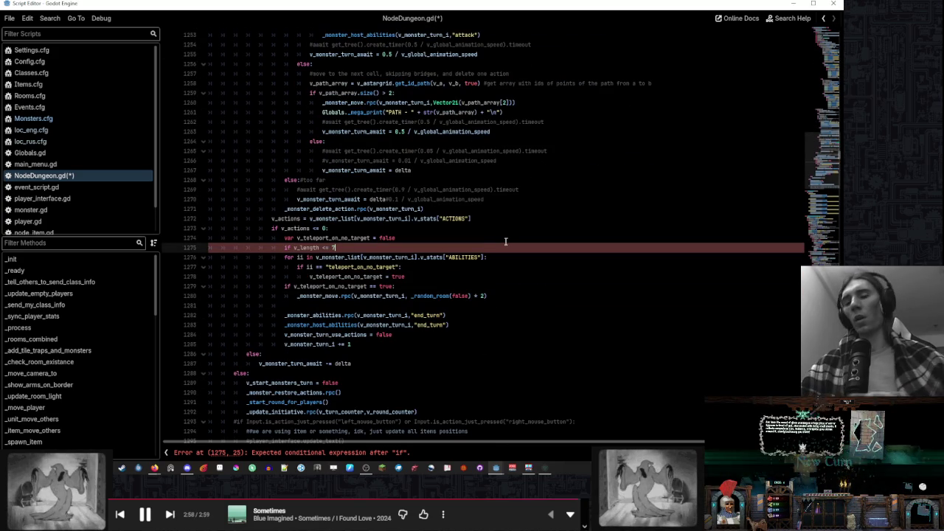
pyautogui.press('BackSpace')
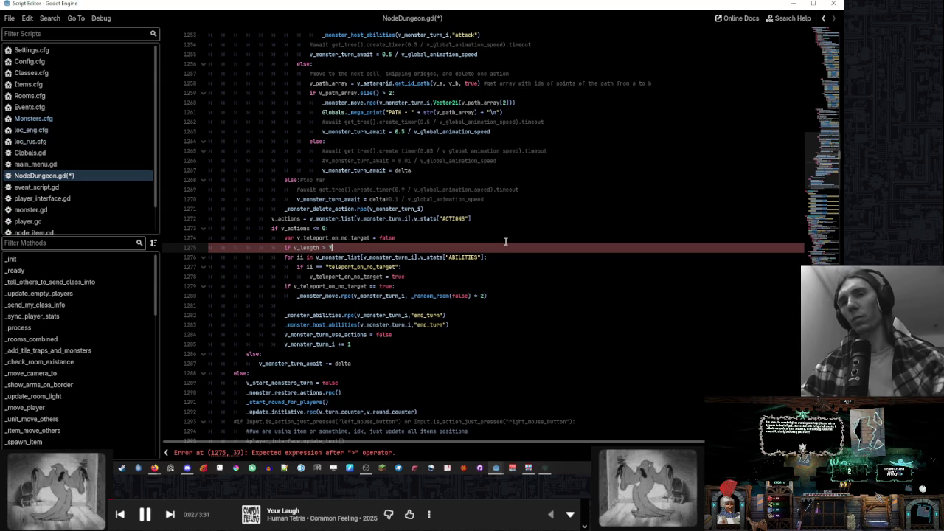
pyautogui.press('Down')
pyautogui.keyDown('shift'); pyautogui.click(387, 276); pyautogui.keyUp('shift')
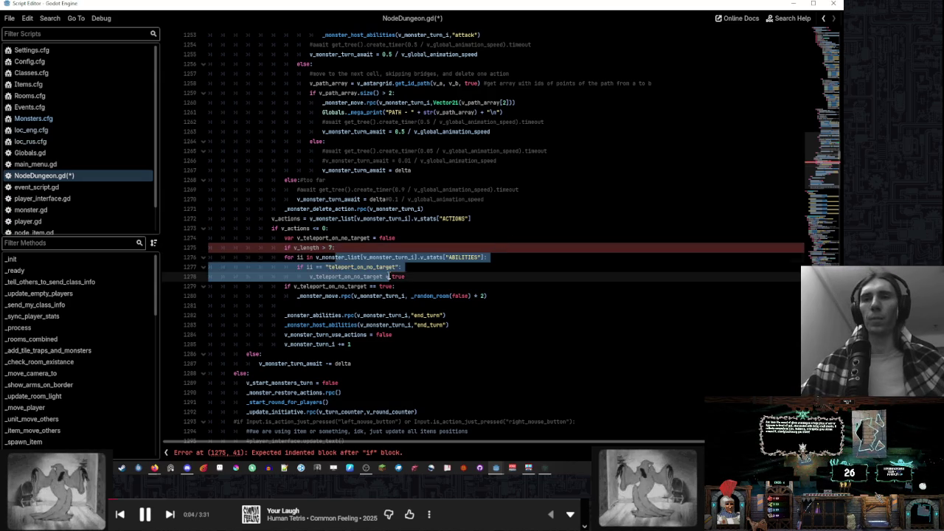
pyautogui.press('Tab')
pyautogui.click(453, 245)
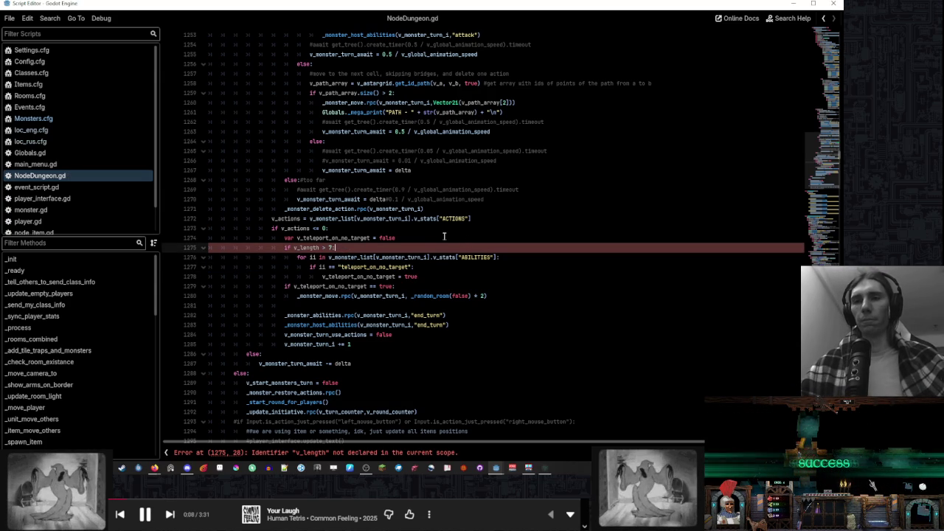
pyautogui.scroll(10, 444, 236)
pyautogui.click(311, 180)
pyautogui.scroll(15, 411, 204)
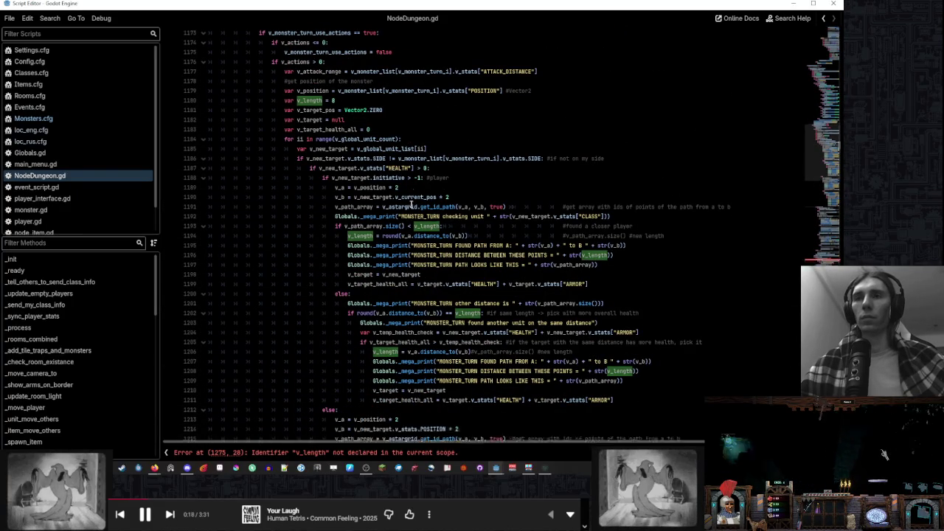
# Move the 'var v_length = 0' declaration above the 'if v_actions > 0:' check
pyautogui.scroll(2, 411, 204)
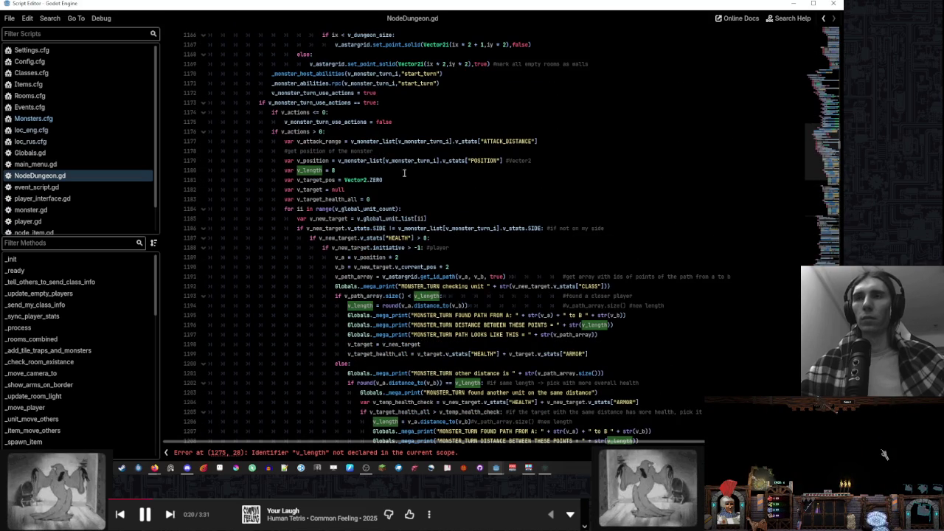
pyautogui.click(340, 170)
pyautogui.hotkey('alt', 'Up')
pyautogui.hotkey('alt', 'Up')
pyautogui.hotkey('alt', 'Up')
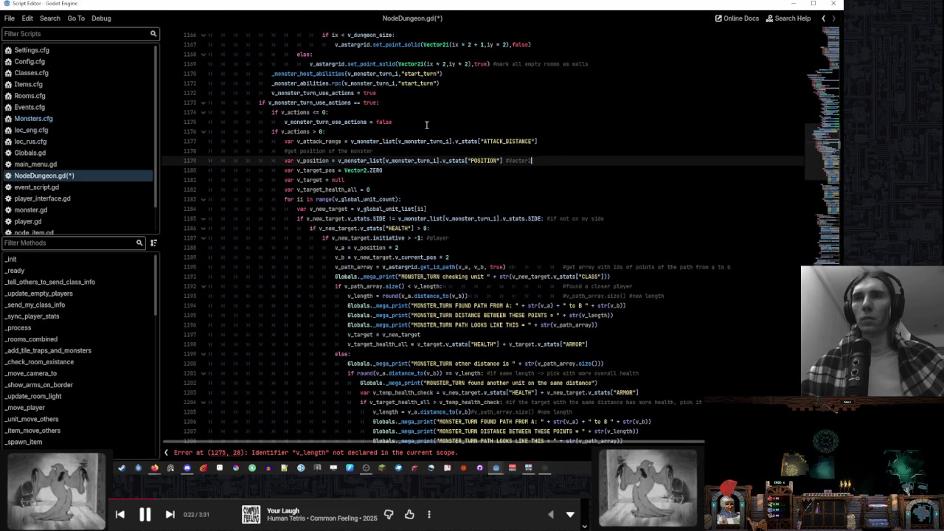
pyautogui.write('var v_length = 0')
pyautogui.tripleClick(284, 133)
pyautogui.doubleClick(298, 131)
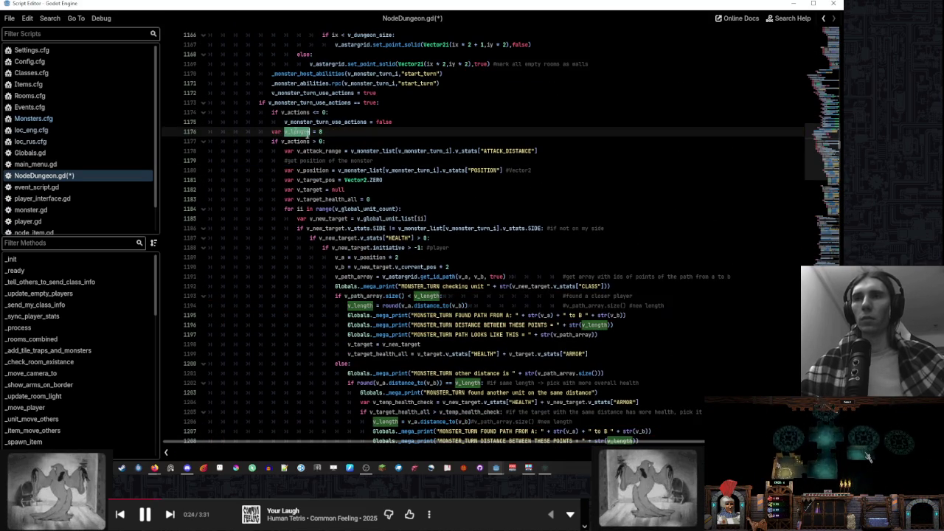
# Add a 'v_length = 0' reset on a new line 1182 after v_target_pos
pyautogui.click(420, 181)
pyautogui.press('Return')
pyautogui.hotkey('ctrl', 'v')
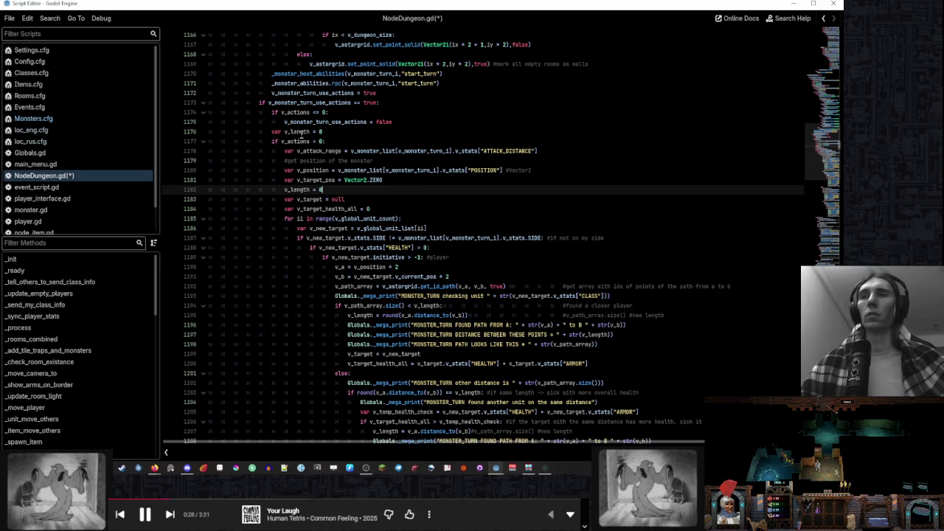
pyautogui.keyDown('ctrl'); pyautogui.click(297, 190); pyautogui.keyUp('ctrl')
pyautogui.click(407, 194)
# Inspect the teleport ability check on line 1278 and briefly check the running game's pause menu
pyautogui.scroll(-10, 409, 200)
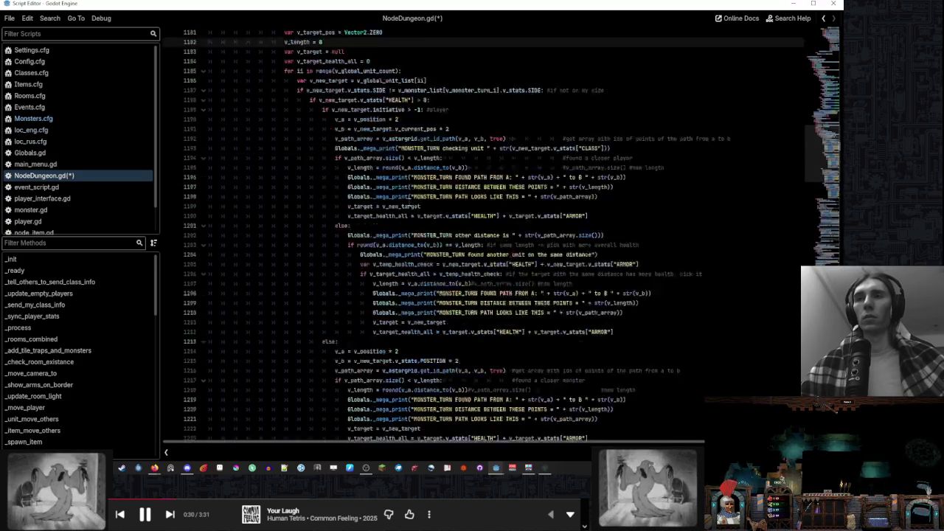
pyautogui.scroll(-20, 412, 205)
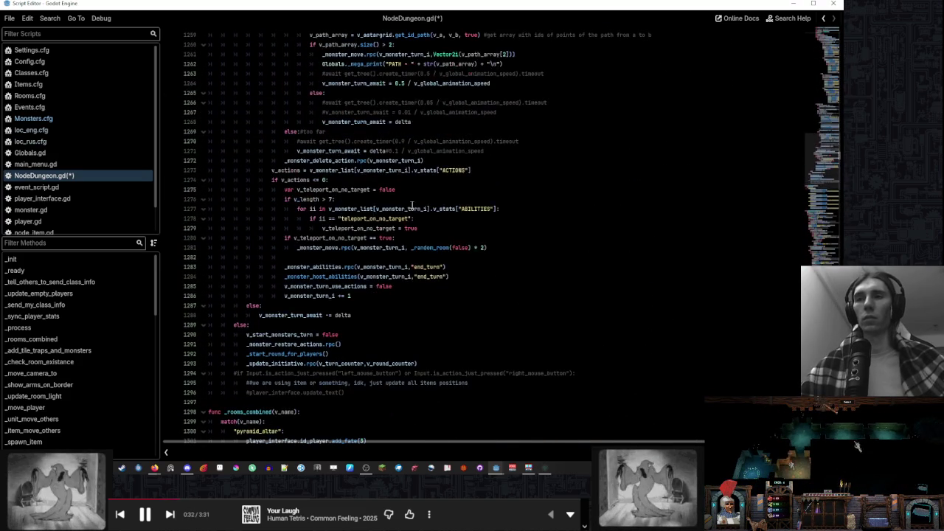
pyautogui.click(484, 219)
pyautogui.scroll(20, 490, 219)
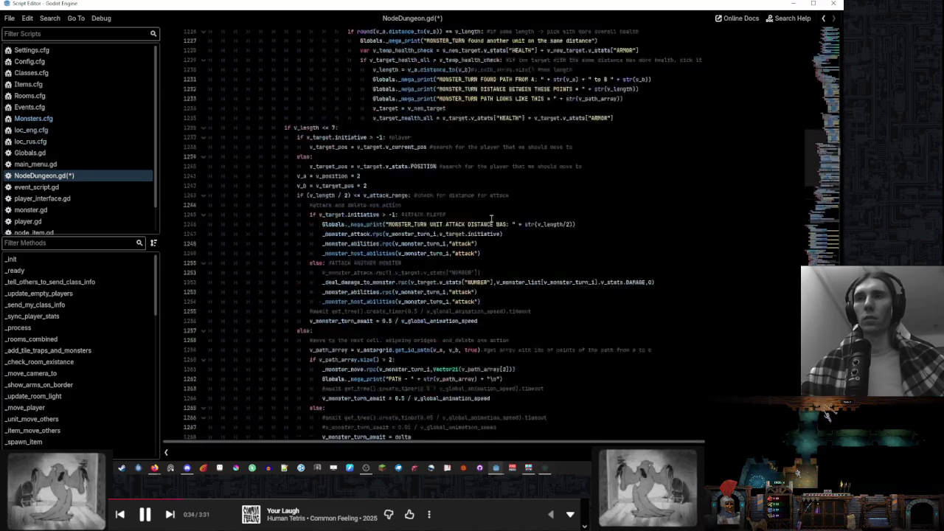
pyautogui.click(545, 468)
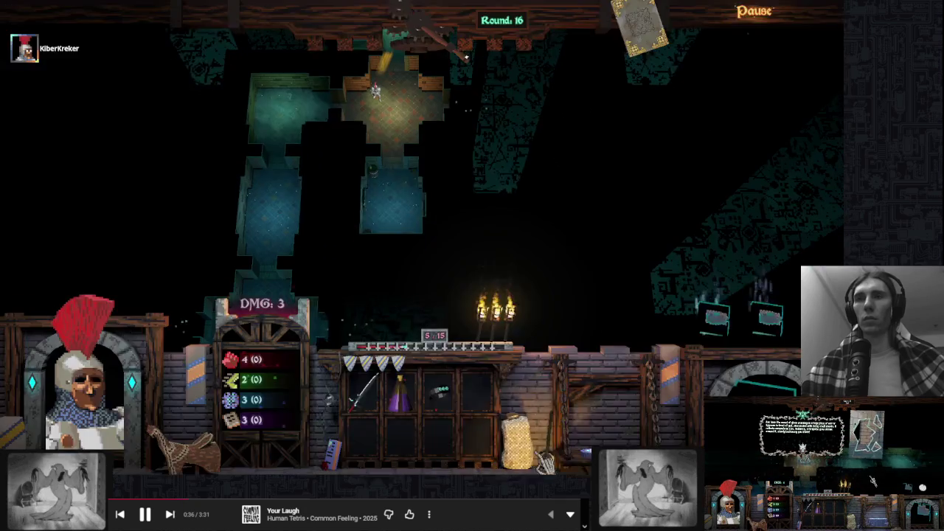
pyautogui.press('Escape')
pyautogui.press('Escape')
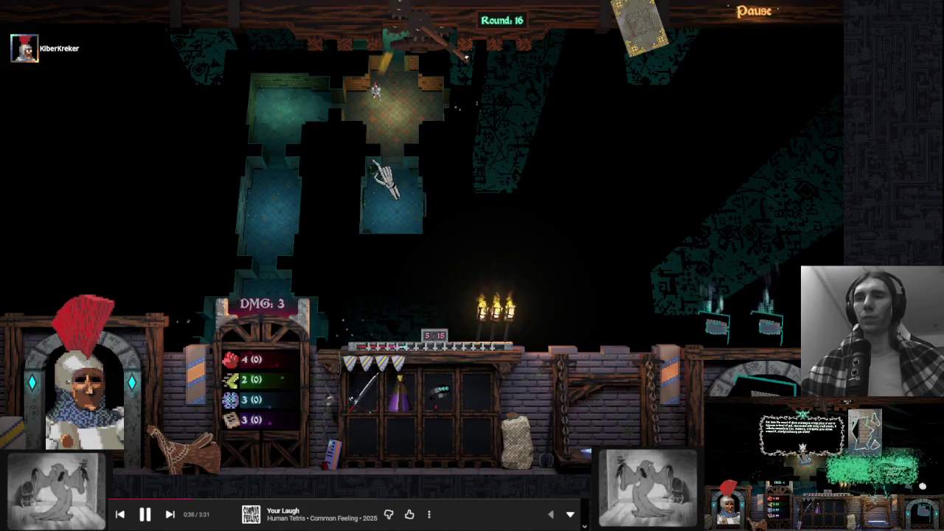
pyautogui.hotkey('alt', 'Tab')
pyautogui.scroll(2, 322, 228)
pyautogui.doubleClick(299, 229)
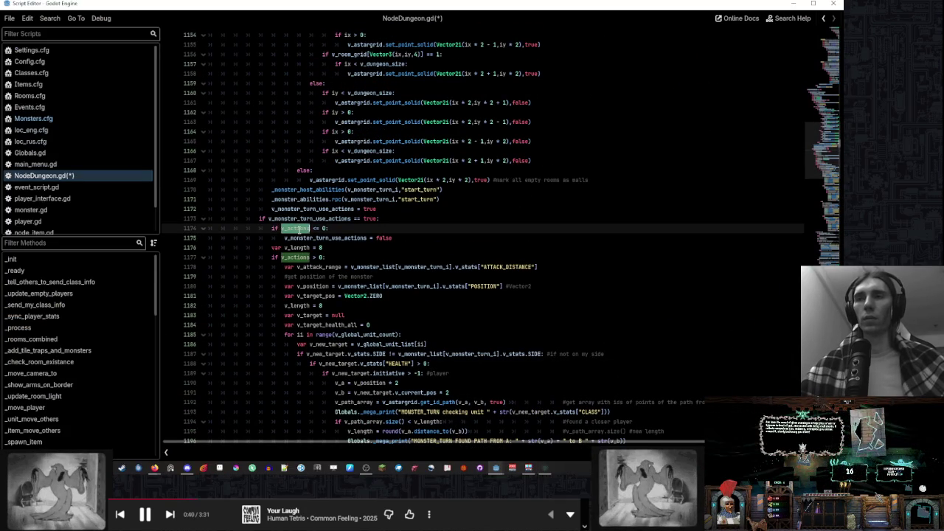
# Trace v_length's uses down to line 1276 and delete the blank line 1282
pyautogui.doubleClick(296, 247)
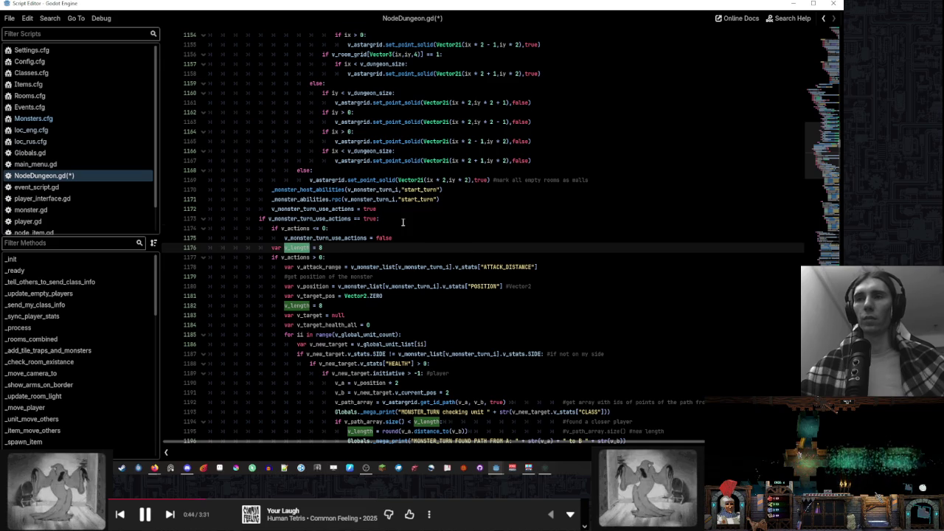
pyautogui.scroll(-1, 403, 222)
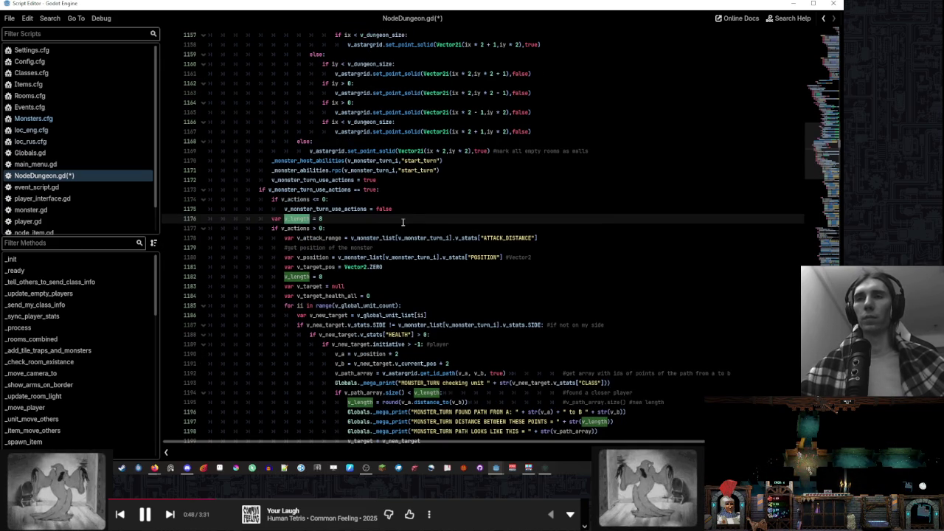
pyautogui.scroll(-2, 403, 222)
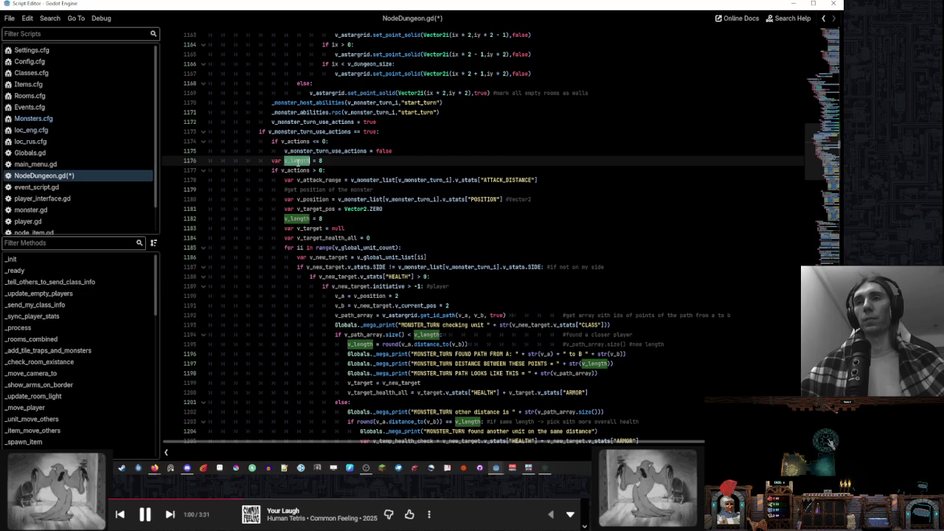
pyautogui.scroll(-15, 396, 251)
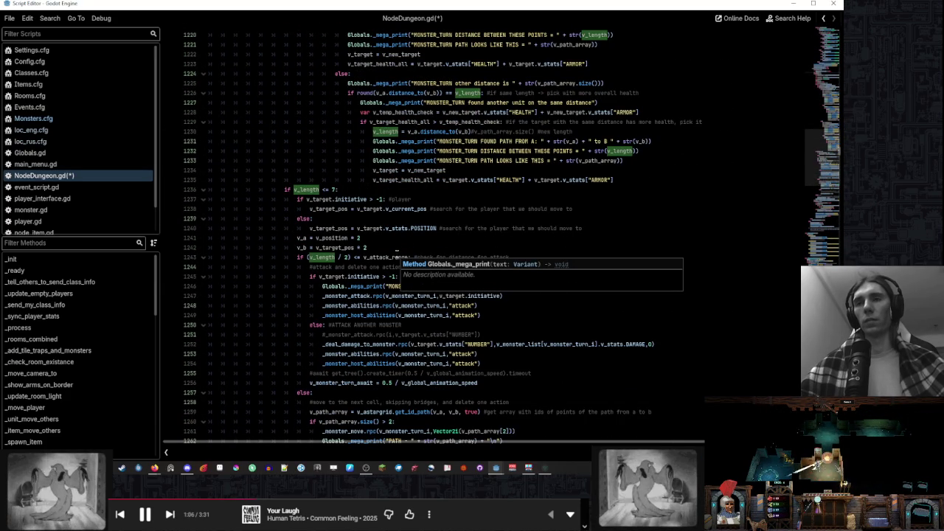
pyautogui.scroll(-9, 396, 250)
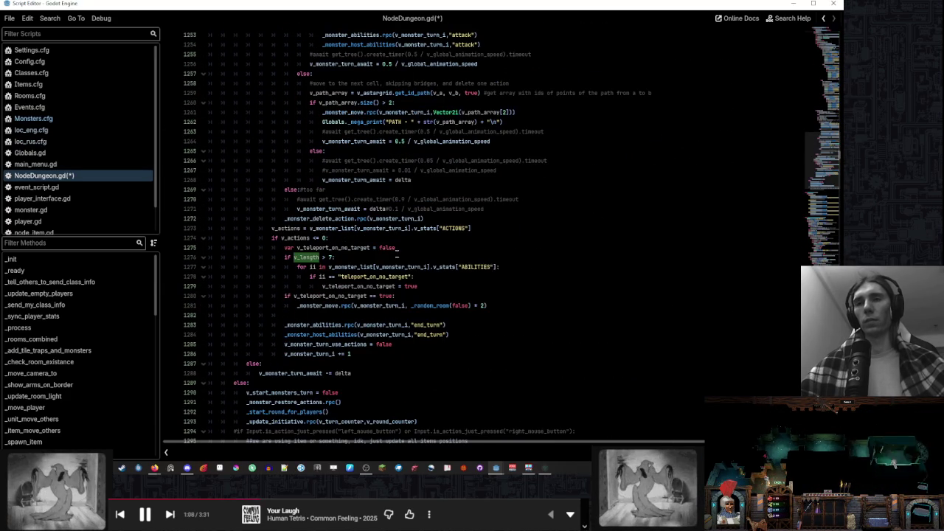
pyautogui.click(312, 258)
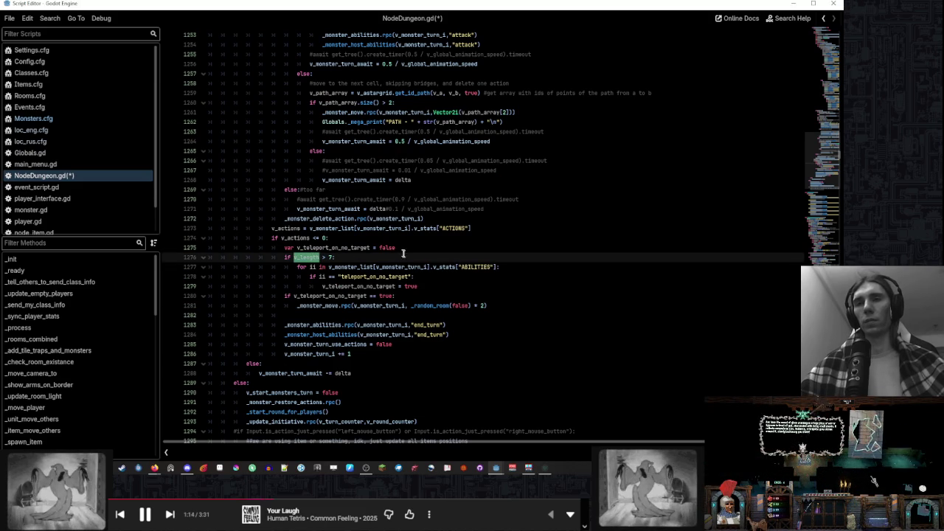
pyautogui.click(504, 316)
pyautogui.press('BackSpace')
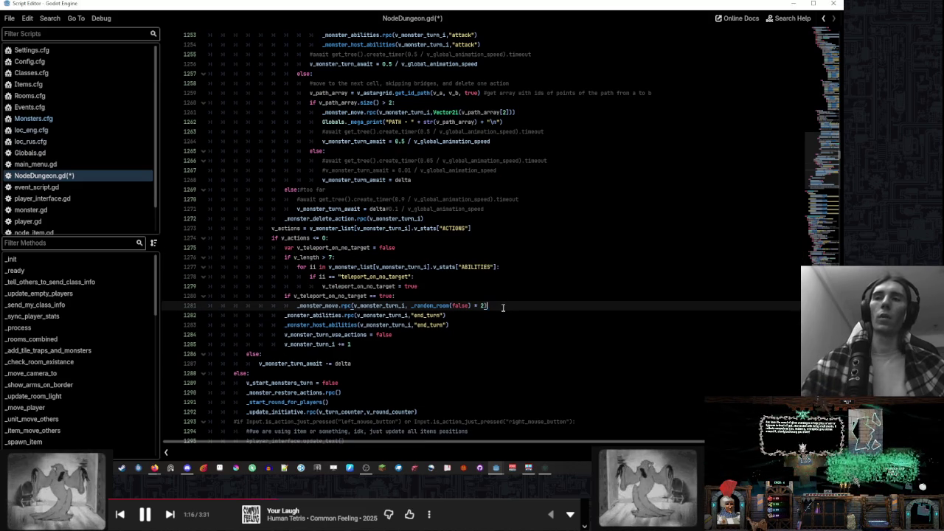
# Review where v_actions and v_length occur in the monster-turn code, then return to the running game
pyautogui.click(308, 238)
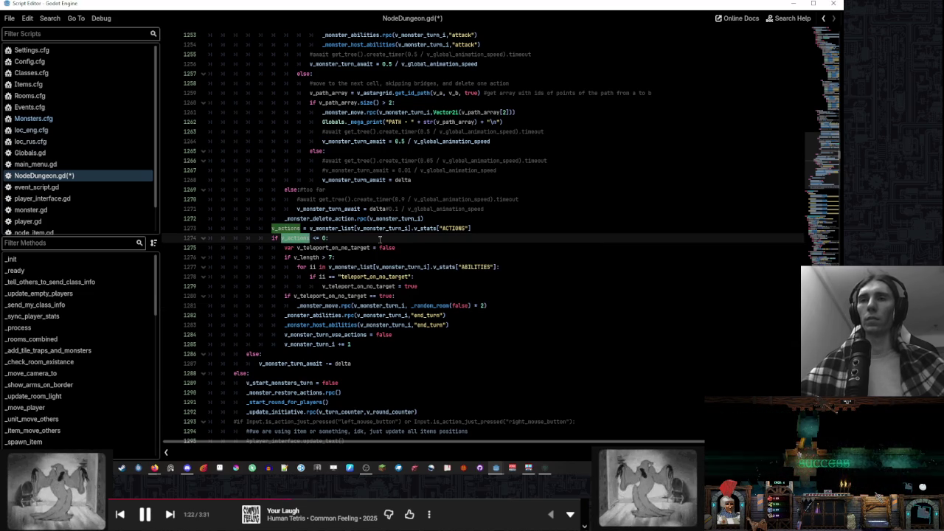
pyautogui.scroll(20, 380, 239)
pyautogui.scroll(5, 382, 238)
pyautogui.click(301, 132)
pyautogui.doubleClick(301, 132)
pyautogui.scroll(-8, 371, 286)
pyautogui.scroll(5, 372, 286)
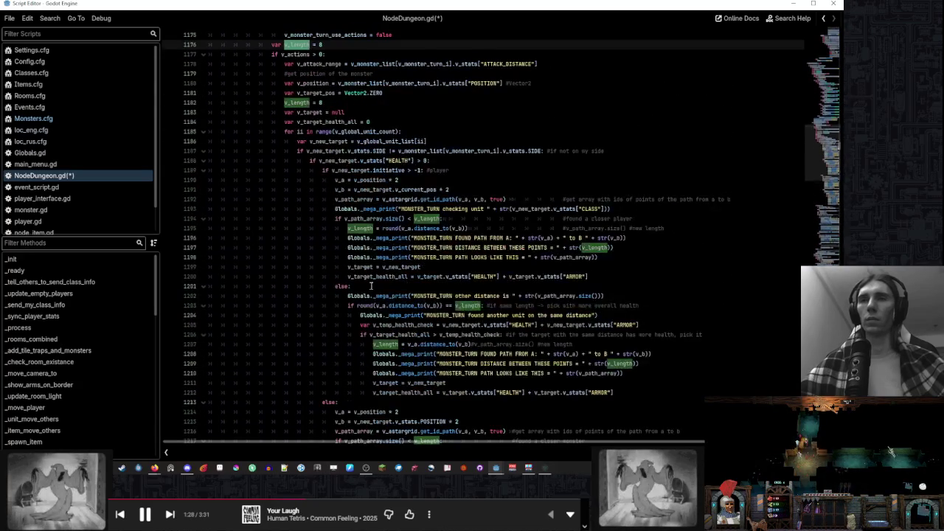
pyautogui.moveTo(371, 286)
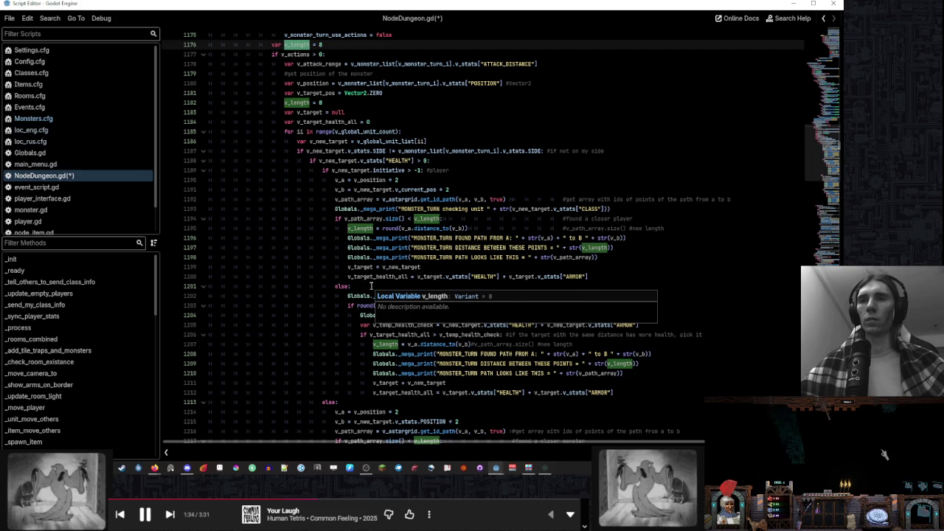
pyautogui.scroll(-15, 372, 285)
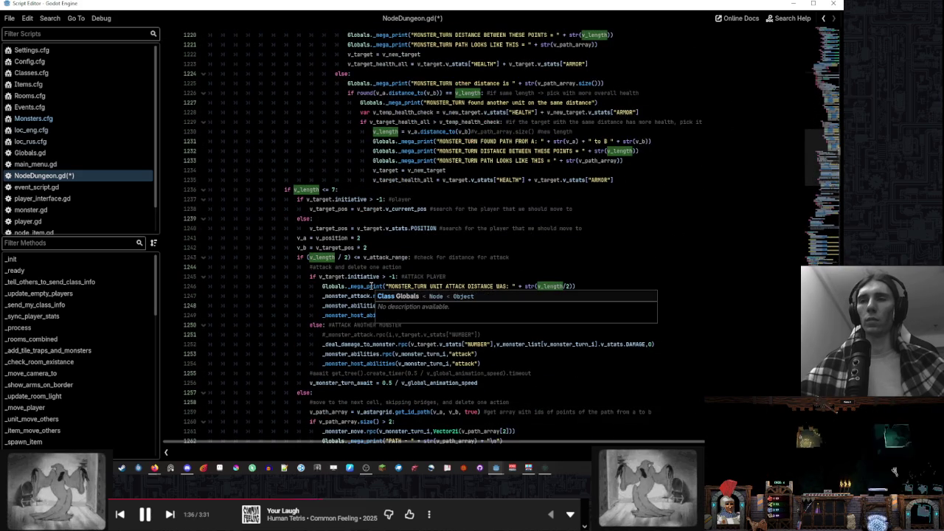
pyautogui.scroll(-7, 371, 285)
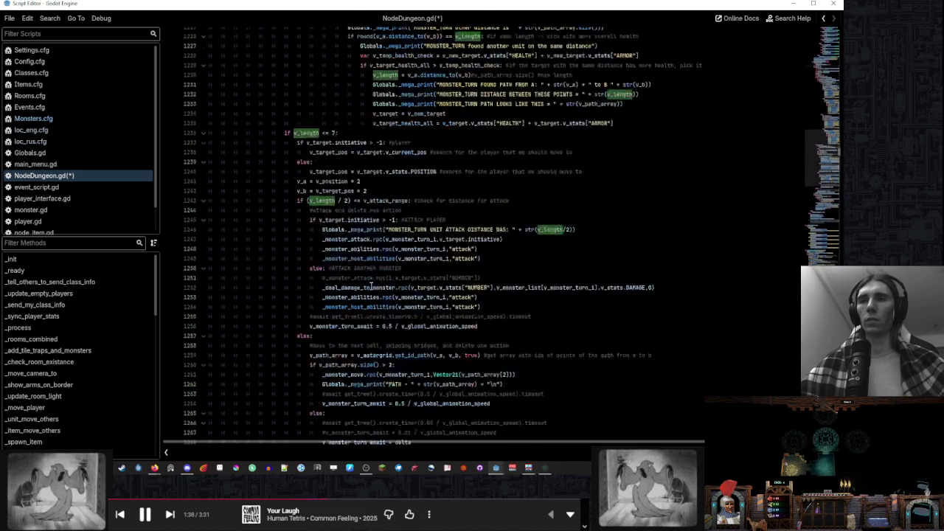
pyautogui.scroll(-3, 371, 286)
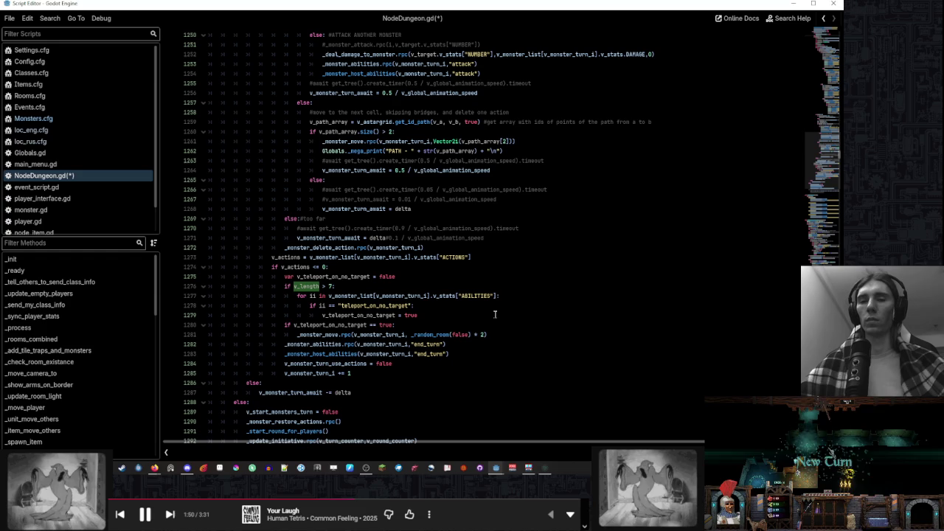
pyautogui.click(546, 467)
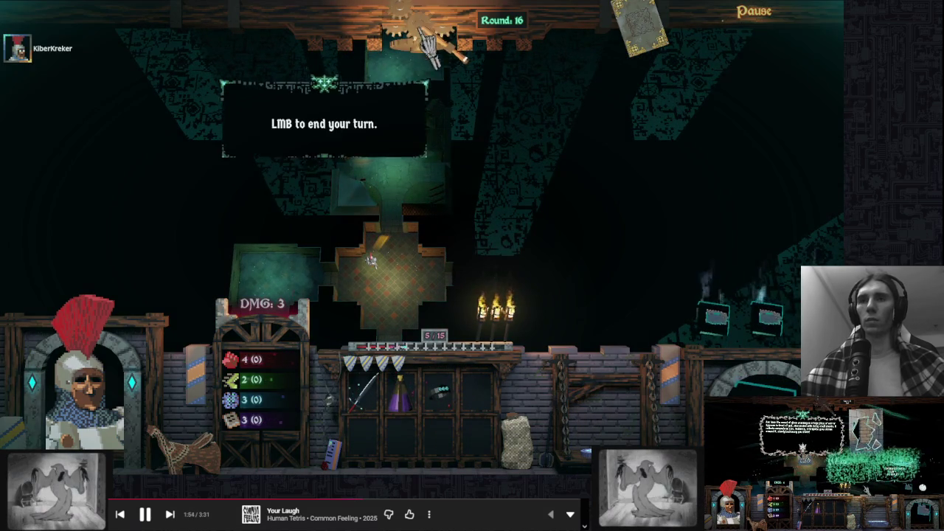
# End six turns in a row to advance the rounds past 16
pyautogui.click(580, 190)
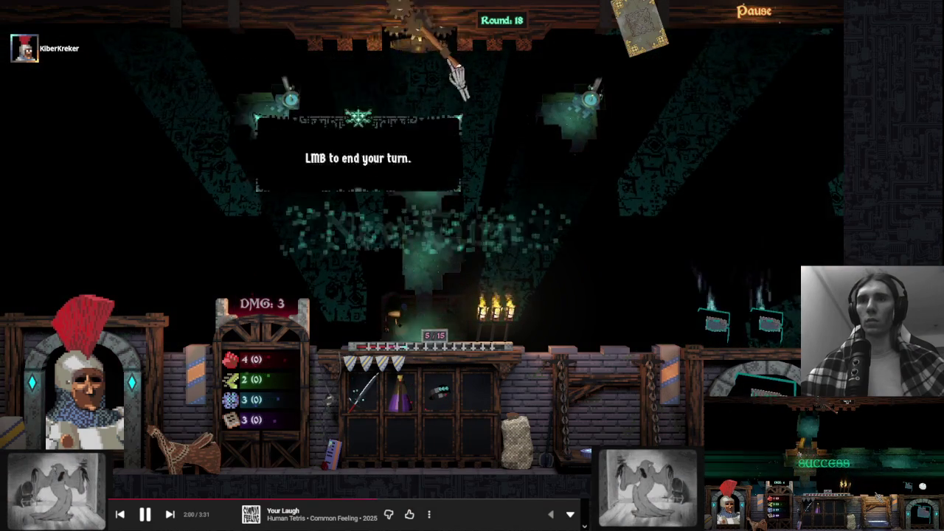
pyautogui.click(567, 193)
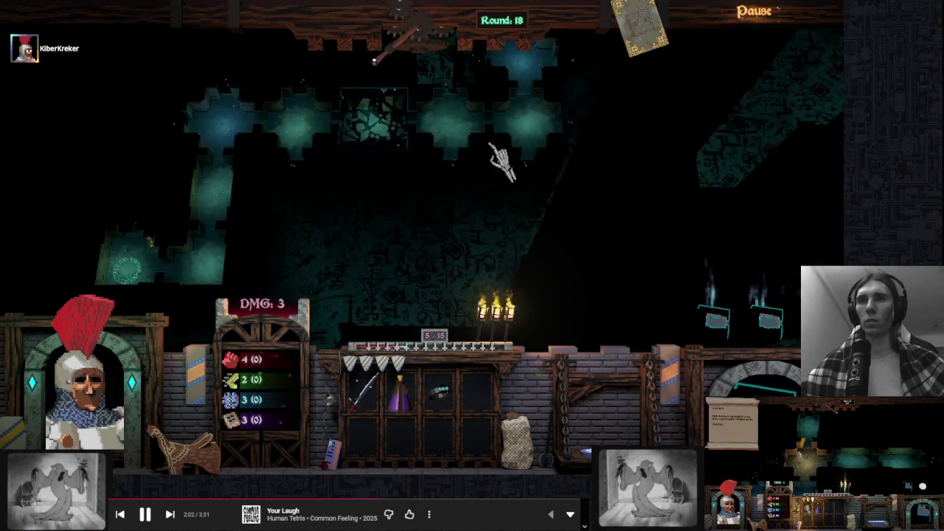
pyautogui.click(647, 177)
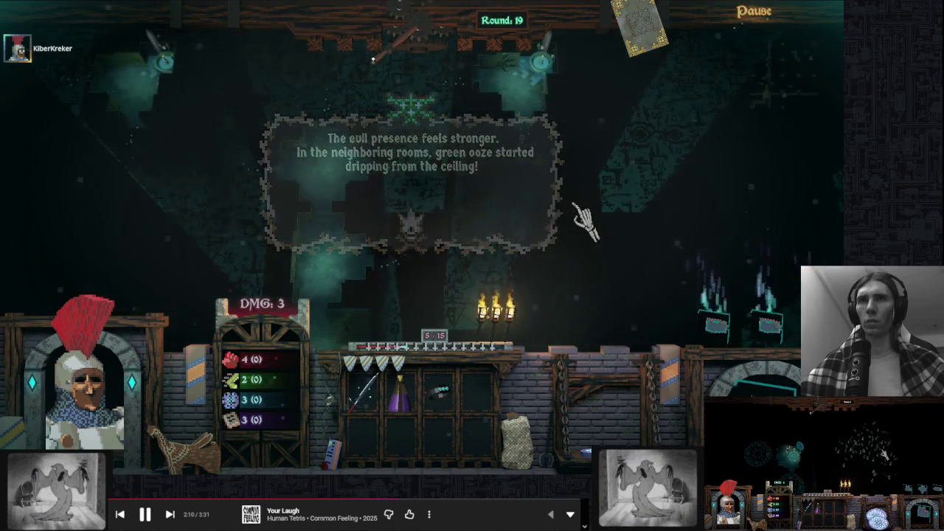
pyautogui.click(415, 46)
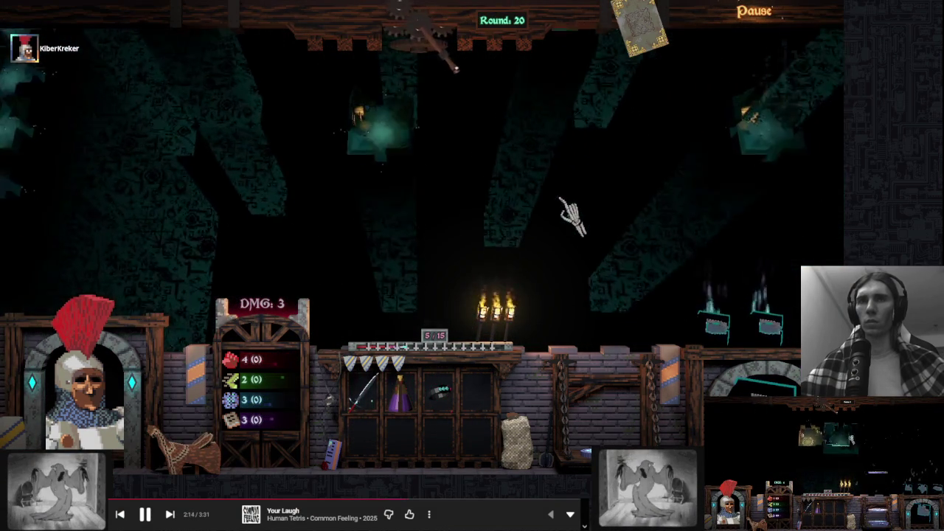
pyautogui.click(432, 41)
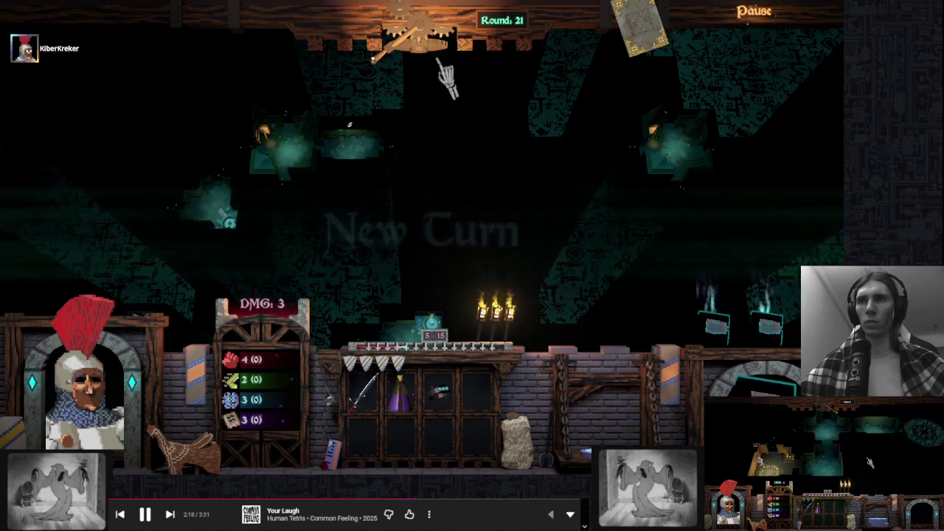
pyautogui.click(414, 26)
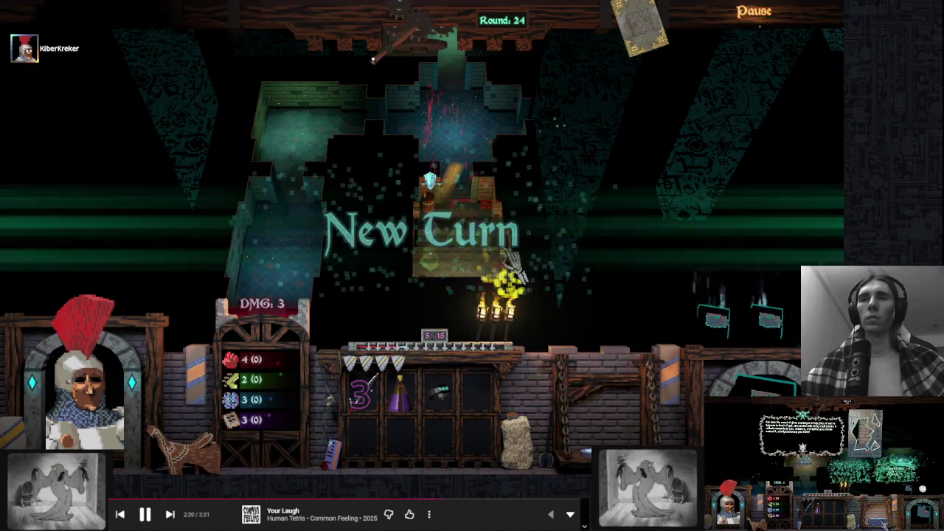
# Attack the two oozes next to the hero, then bring up the options menu
pyautogui.click(480, 247)
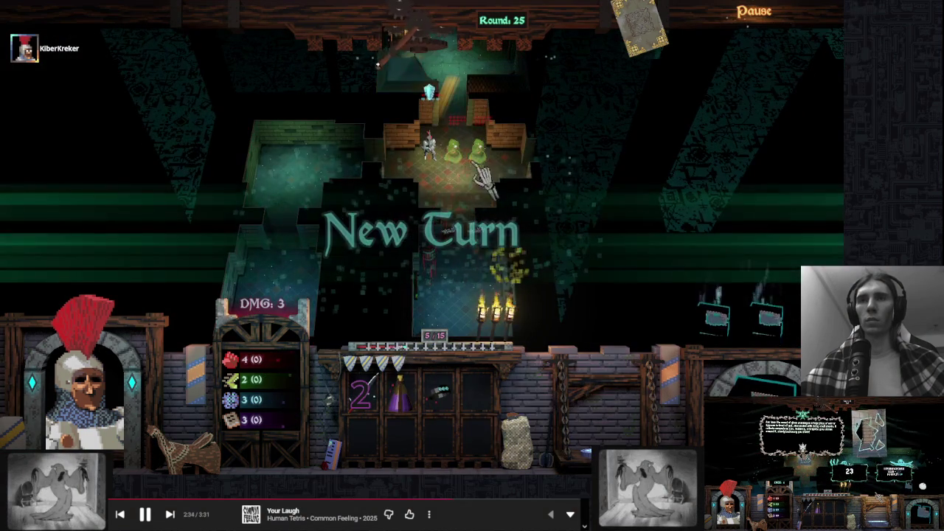
pyautogui.click(467, 168)
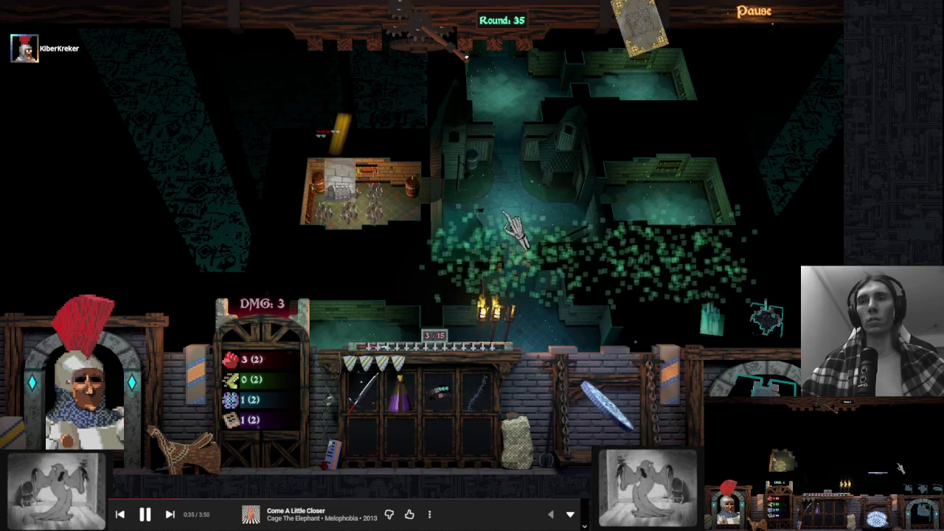
pyautogui.moveTo(649, 269)
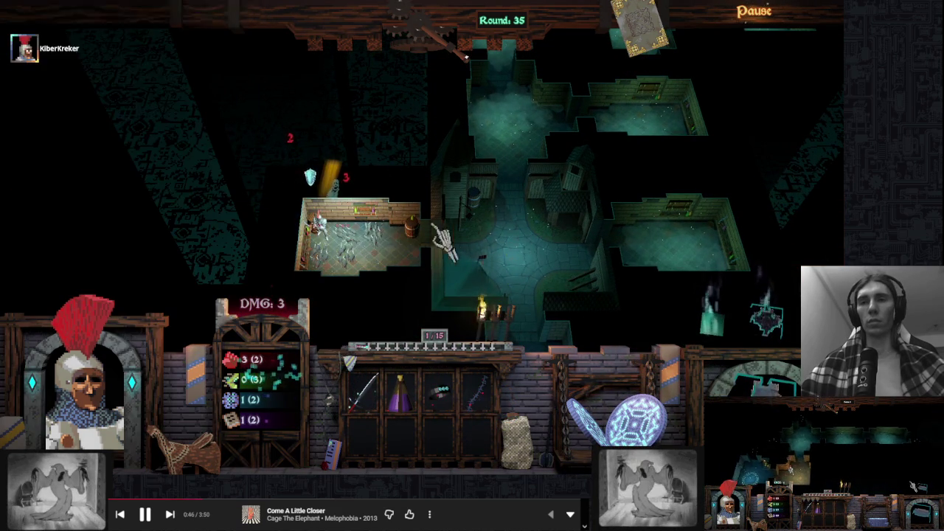
pyautogui.press('Escape')
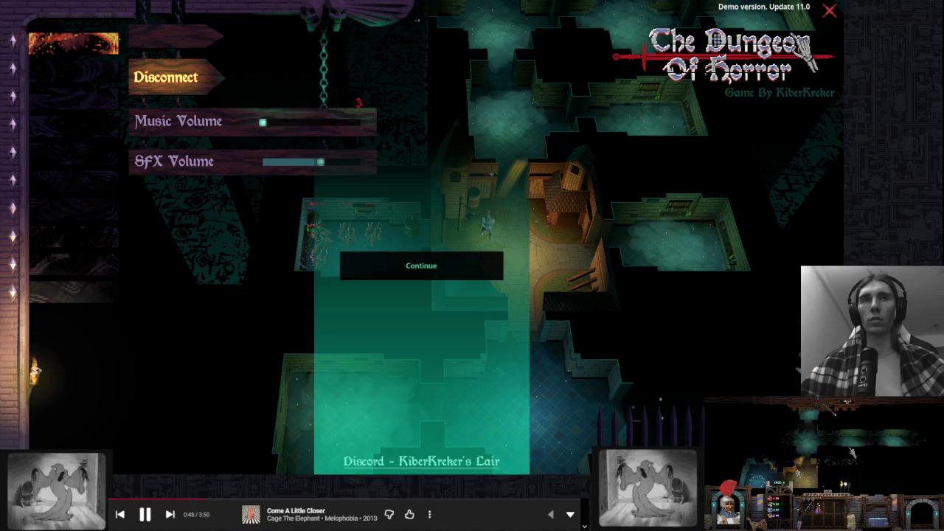
# Return to NodeDungeon.gd at the monster attack, path-move and teleport code near line 1247
pyautogui.hotkey('alt', 'Tab')
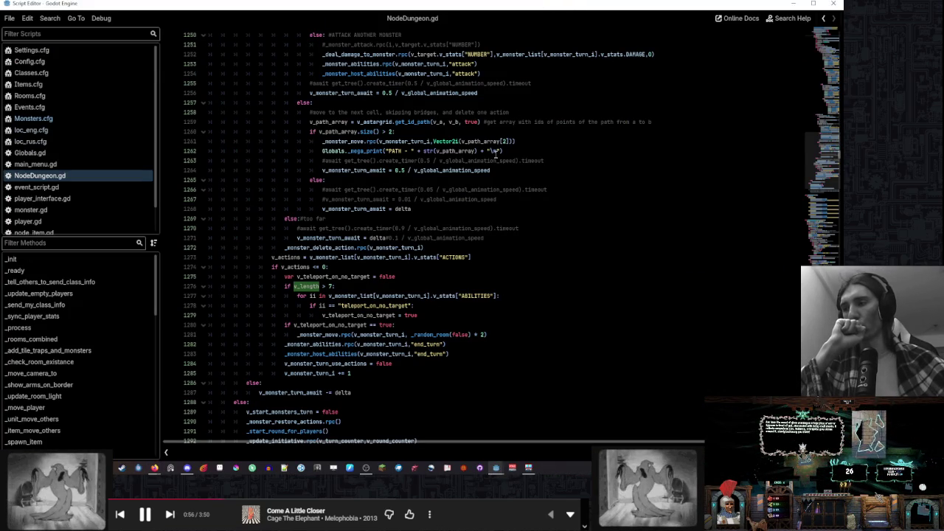
pyautogui.scroll(1, 496, 152)
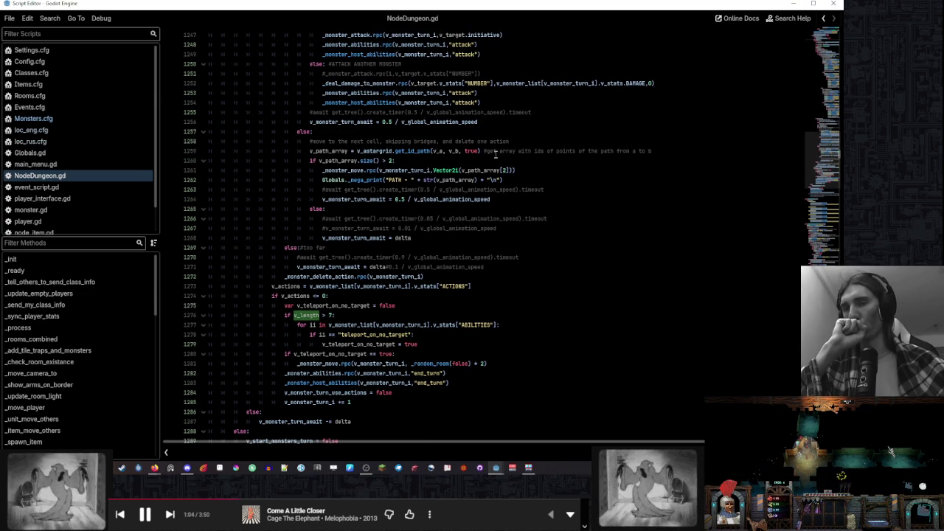
pyautogui.scroll(1, 518, 186)
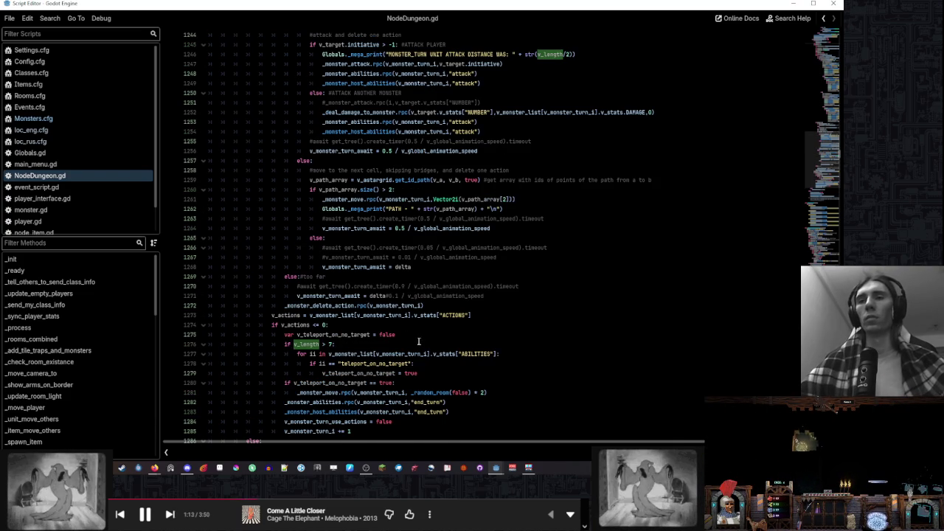
pyautogui.scroll(6, 457, 293)
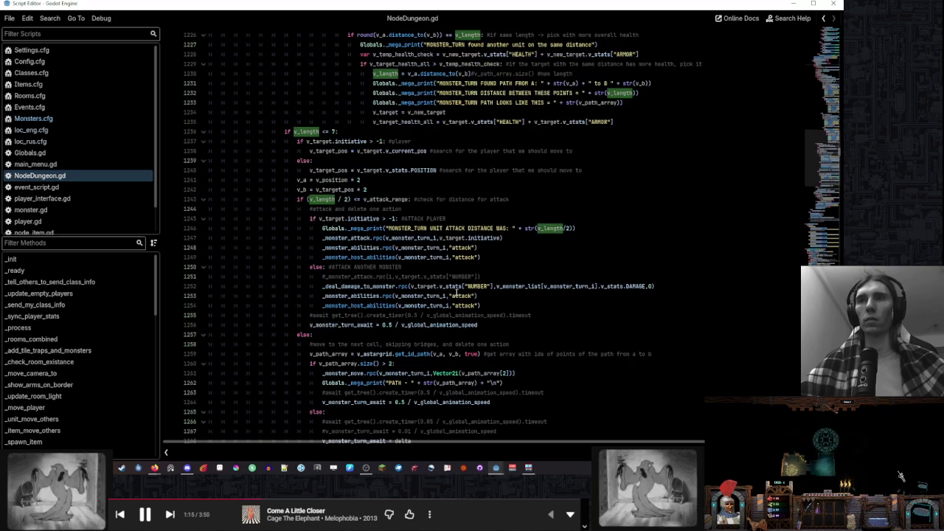
pyautogui.scroll(-4, 457, 294)
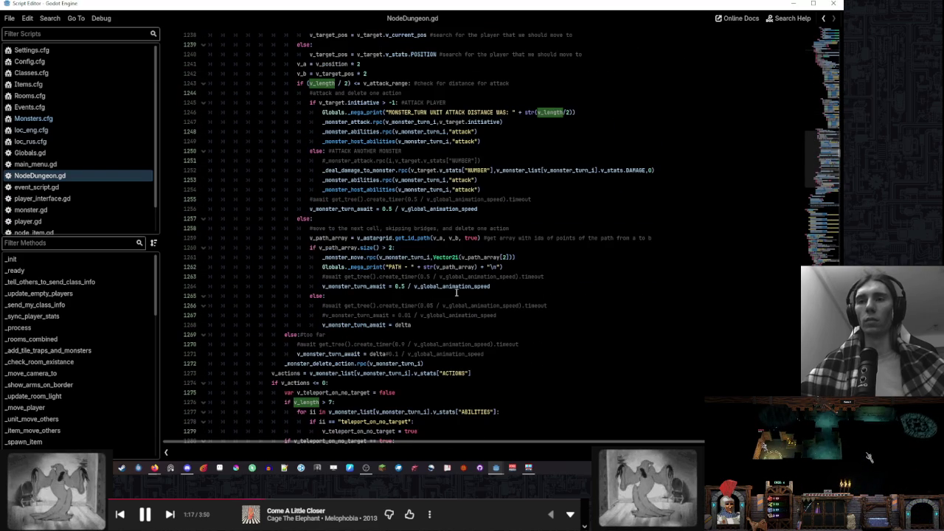
pyautogui.scroll(-1, 456, 293)
pyautogui.click(431, 367)
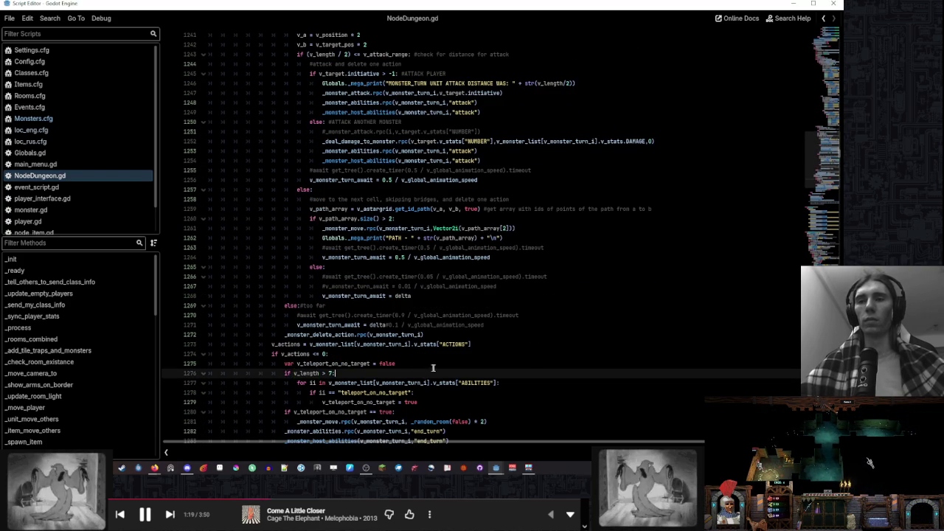
pyautogui.hotkey('shift', 'Down')
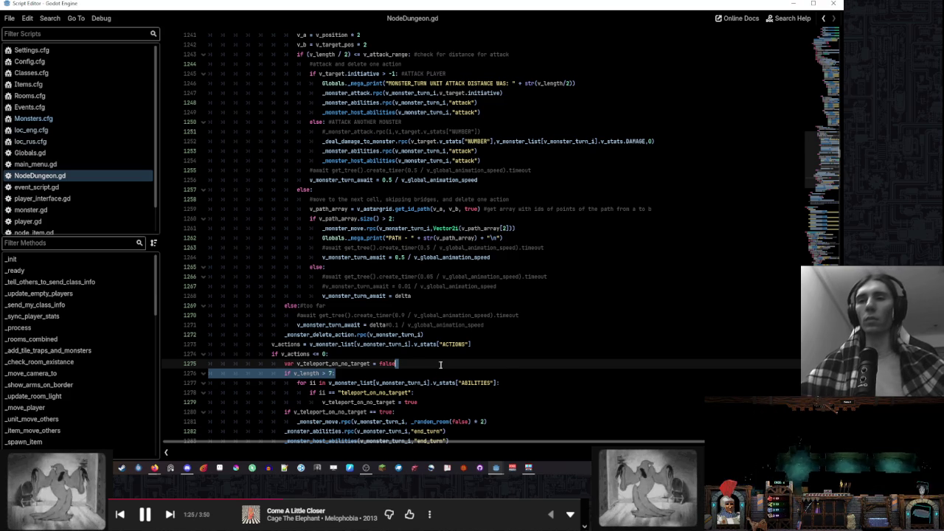
pyautogui.click(441, 375)
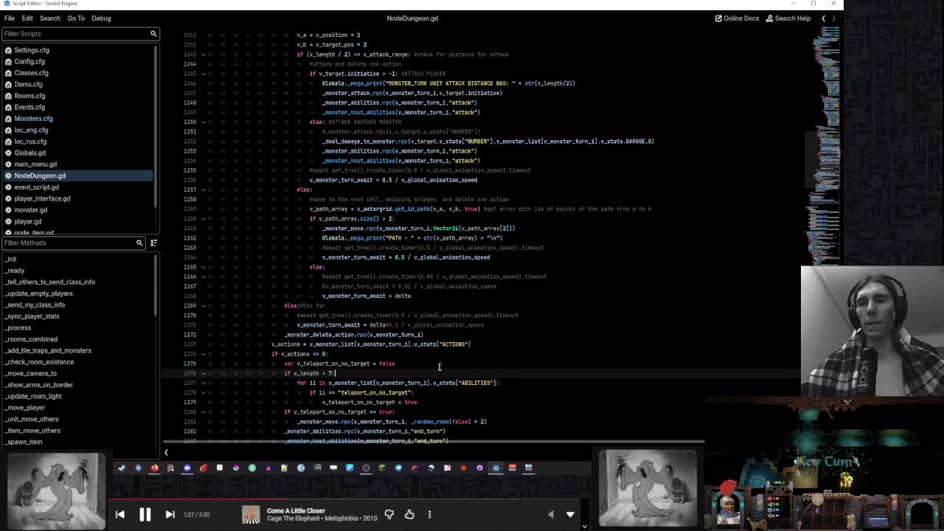
pyautogui.scroll(-2, 443, 365)
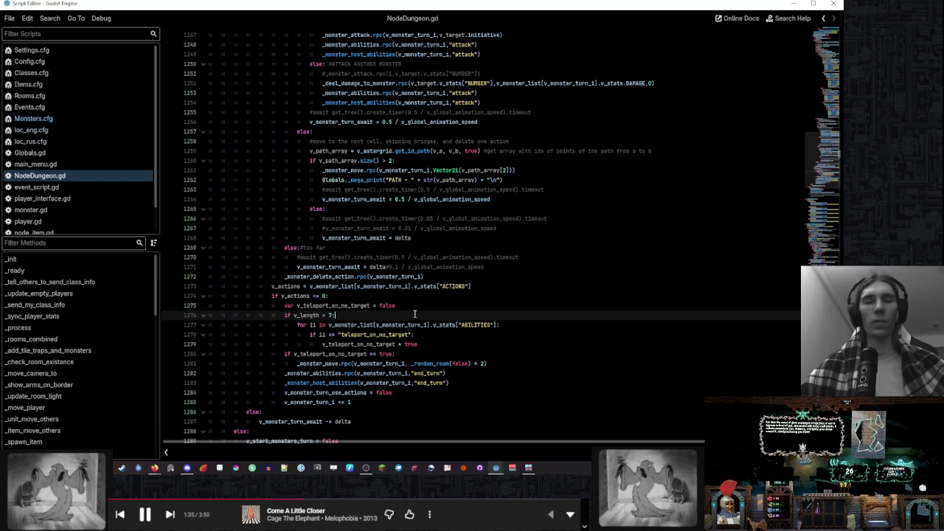
pyautogui.moveTo(417, 315); pyautogui.dragTo(416, 306)
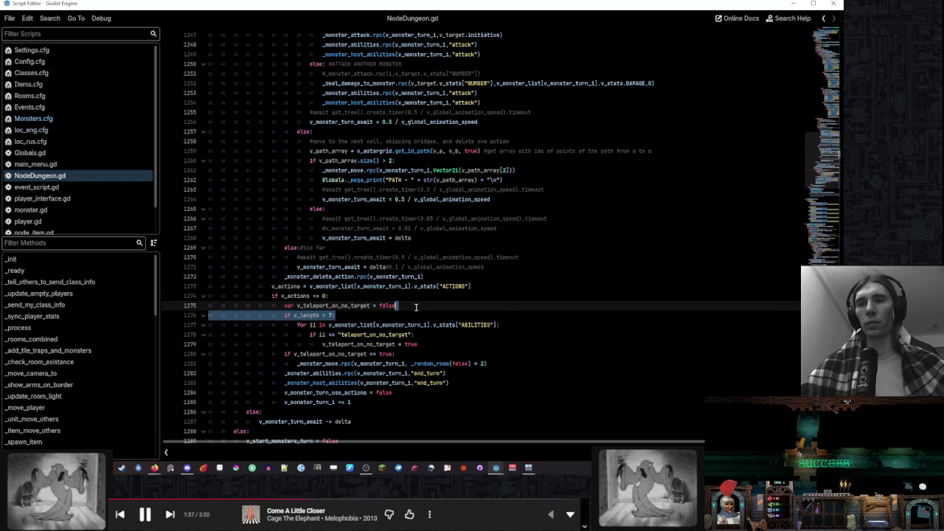
pyautogui.press('BackSpace')
pyautogui.hotkey('ctrl', 'z')
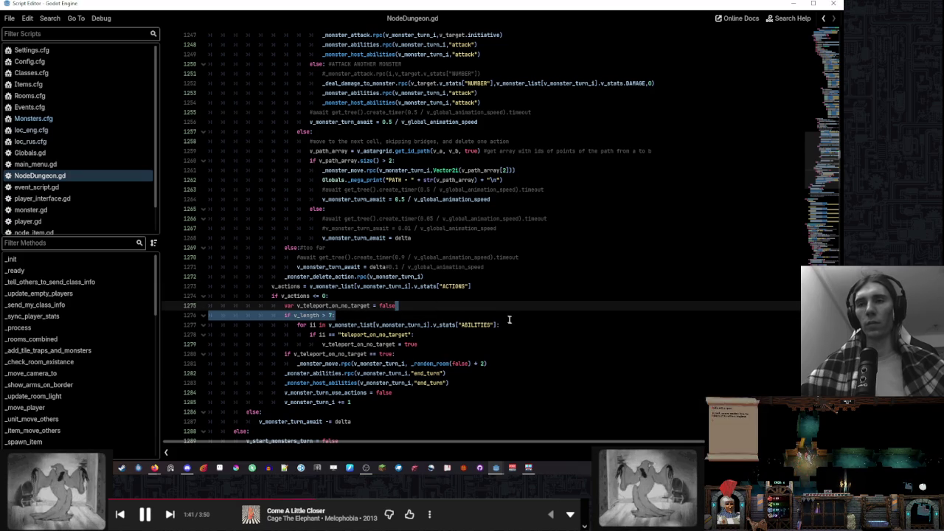
# Move the v_length check below the ability-name check and dedent the abilities loop lines
pyautogui.hotkey('alt', 'Down')
pyautogui.hotkey('alt', 'Down')
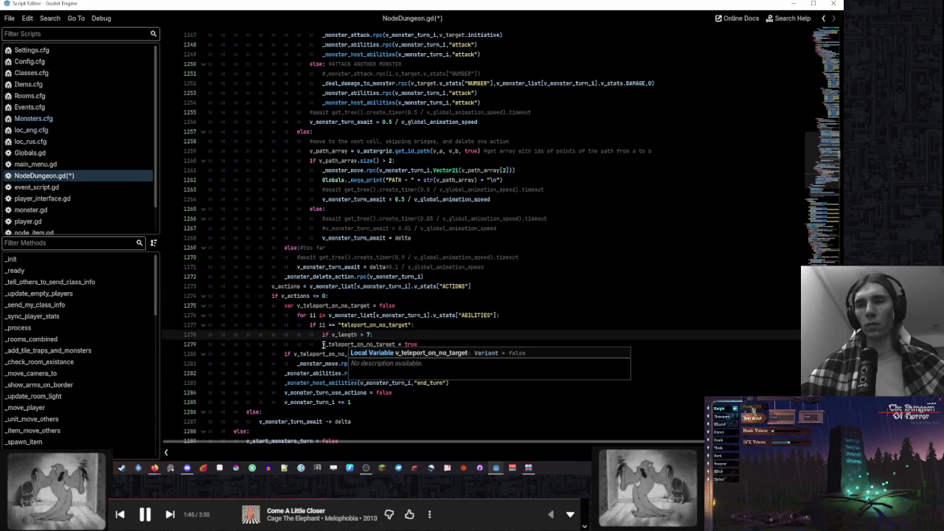
pyautogui.press('Down')
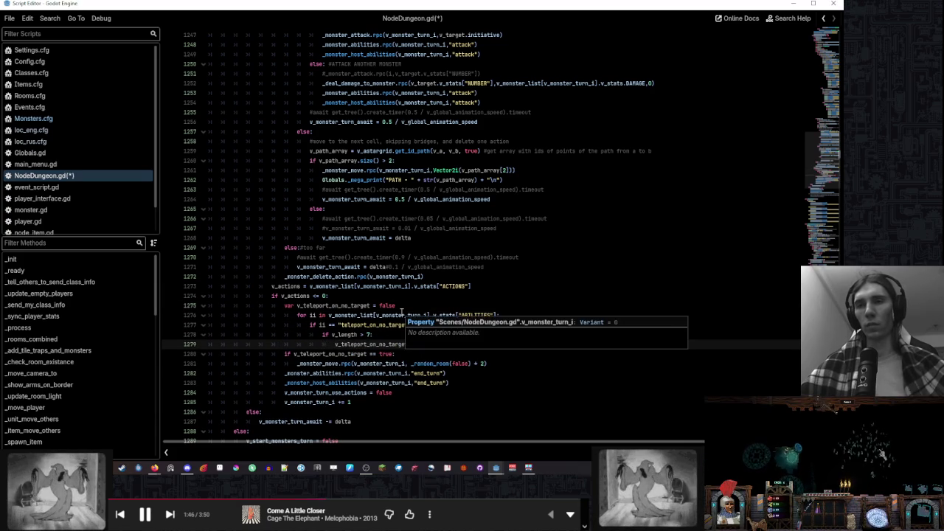
pyautogui.moveTo(334, 315)
pyautogui.mouseDown()
pyautogui.moveTo(365, 341)
pyautogui.moveTo(355, 344)
pyautogui.mouseUp()
pyautogui.hotkey('shift', 'Tab')
pyautogui.click(356, 334)
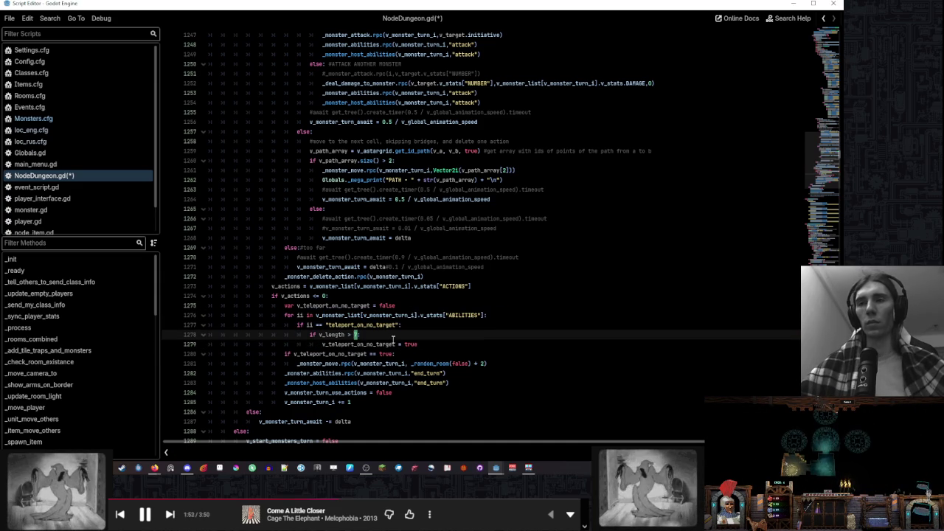
# Add the missing colon to finish 'if v_length > 14:'
pyautogui.scroll(7, 405, 341)
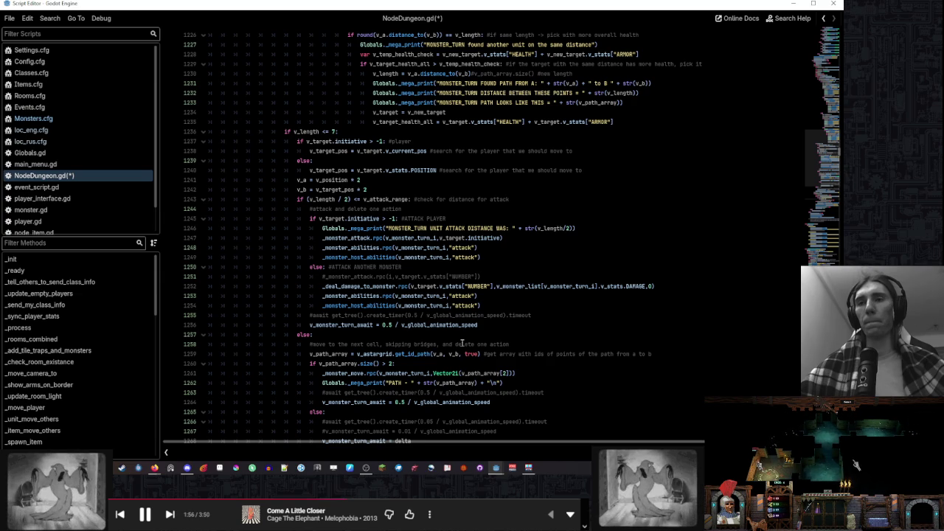
pyautogui.scroll(14, 462, 344)
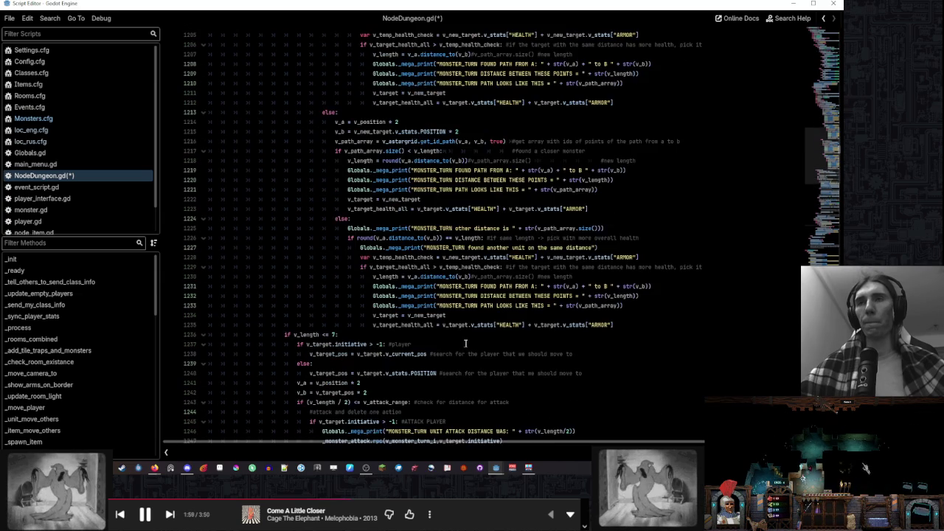
pyautogui.scroll(5, 465, 343)
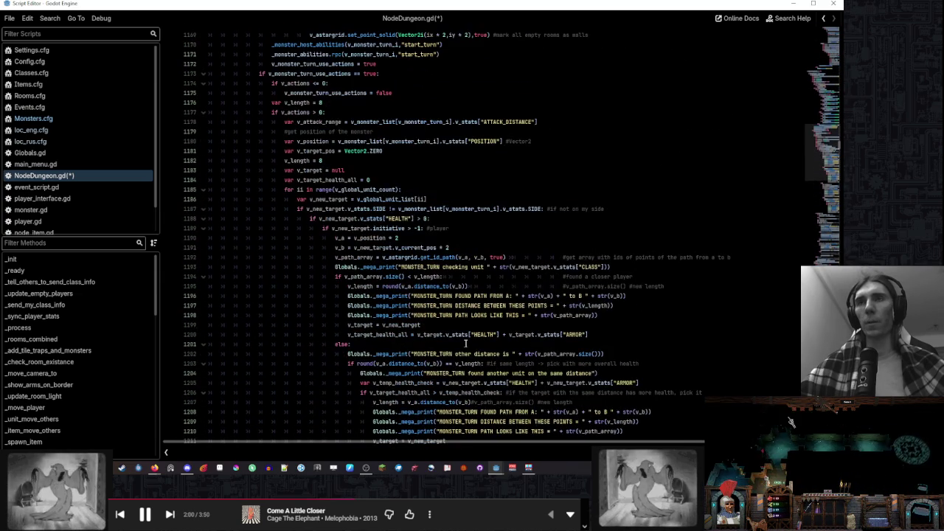
pyautogui.scroll(-20, 465, 344)
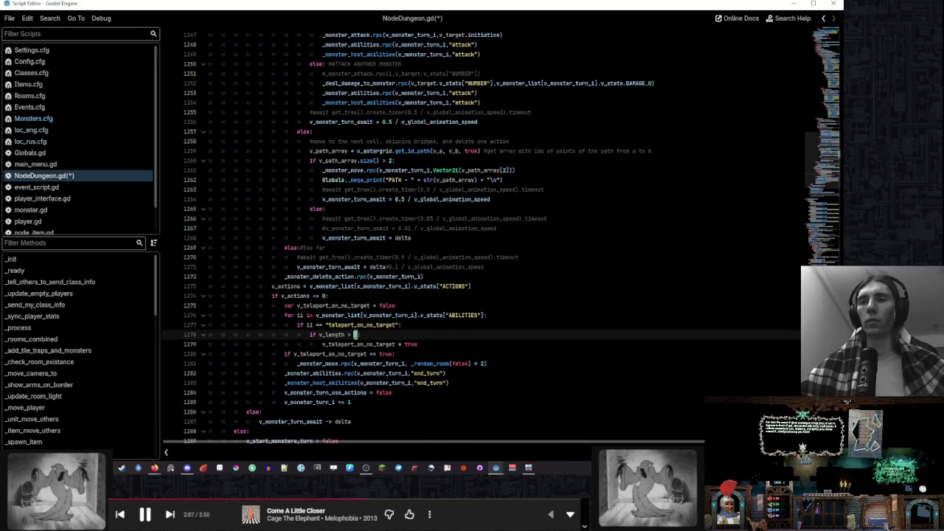
pyautogui.write(':')
pyautogui.click(456, 330)
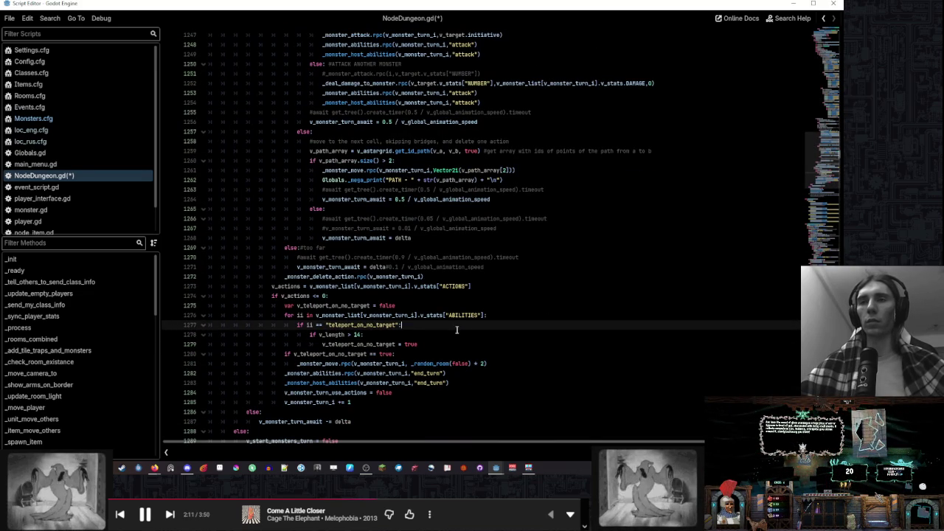
# Copy the teleport_on_no_target ability-check lines 1275–1277
pyautogui.moveTo(456, 328); pyautogui.dragTo(456, 306)
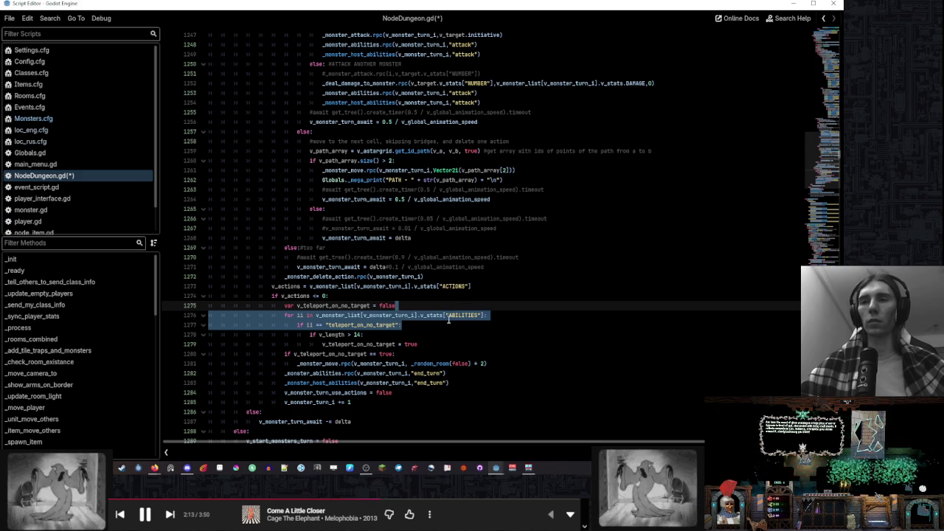
pyautogui.scroll(9, 442, 317)
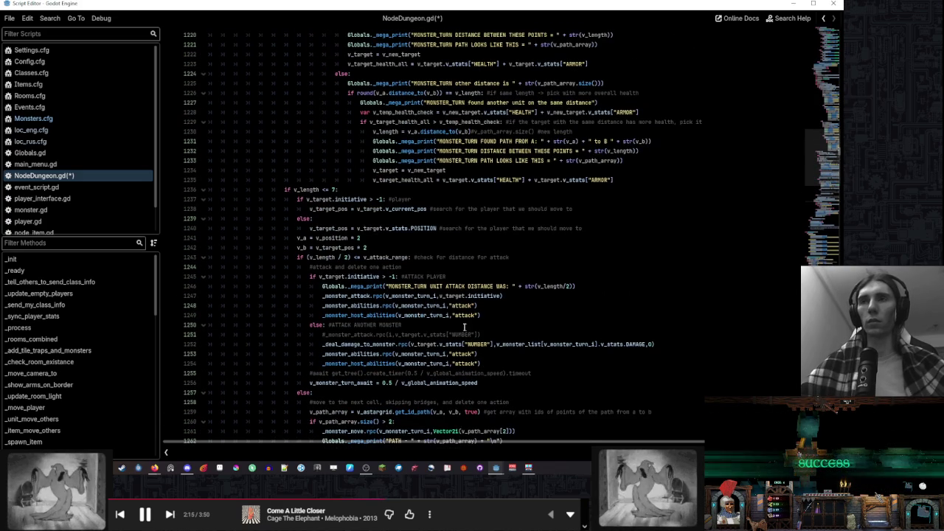
pyautogui.scroll(4, 323, 236)
pyautogui.scroll(17, 283, 283)
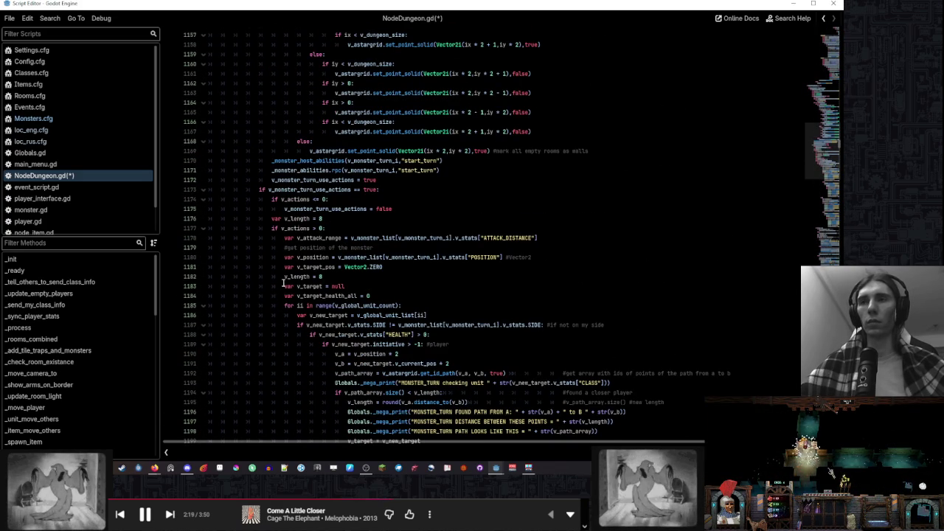
pyautogui.scroll(-19, 283, 283)
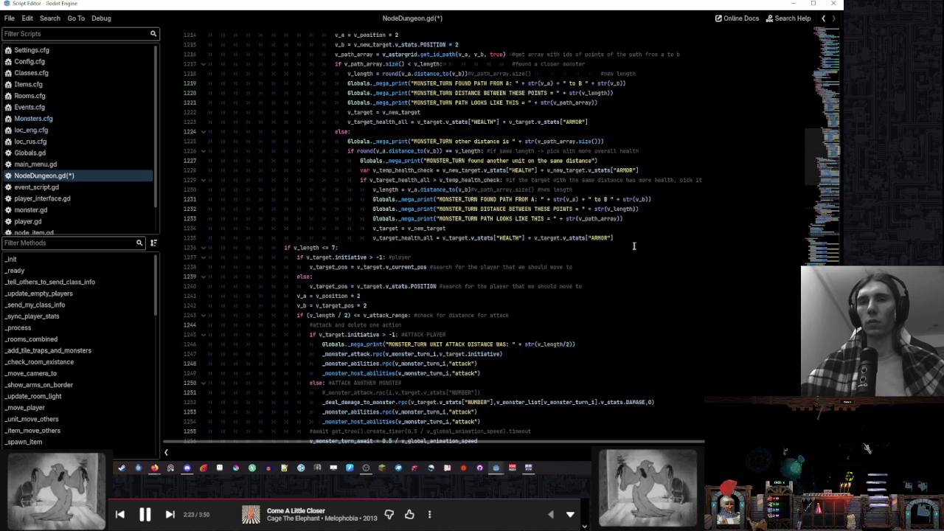
# Paste the teleport_on_no_target ability-check lines above 'if v_length <= 7'
pyautogui.click(643, 241)
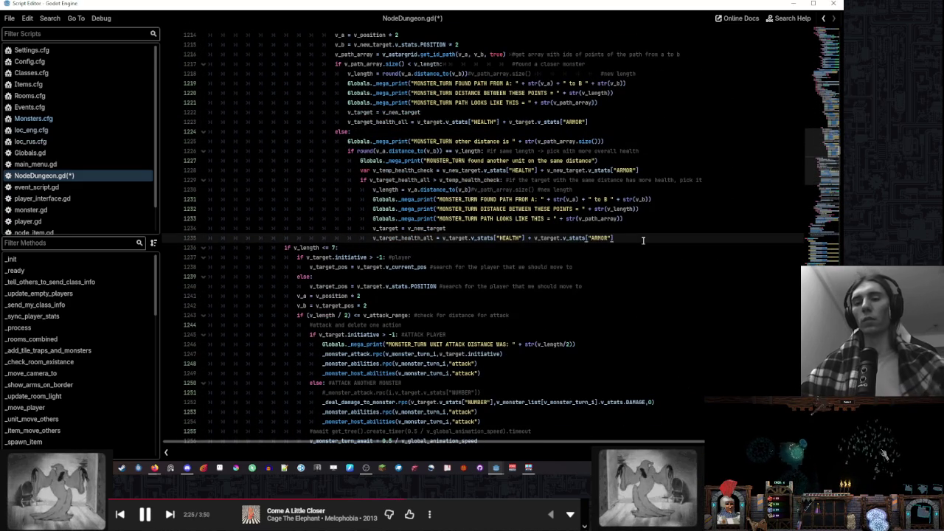
pyautogui.press('Return')
pyautogui.hotkey('ctrl', 'v')
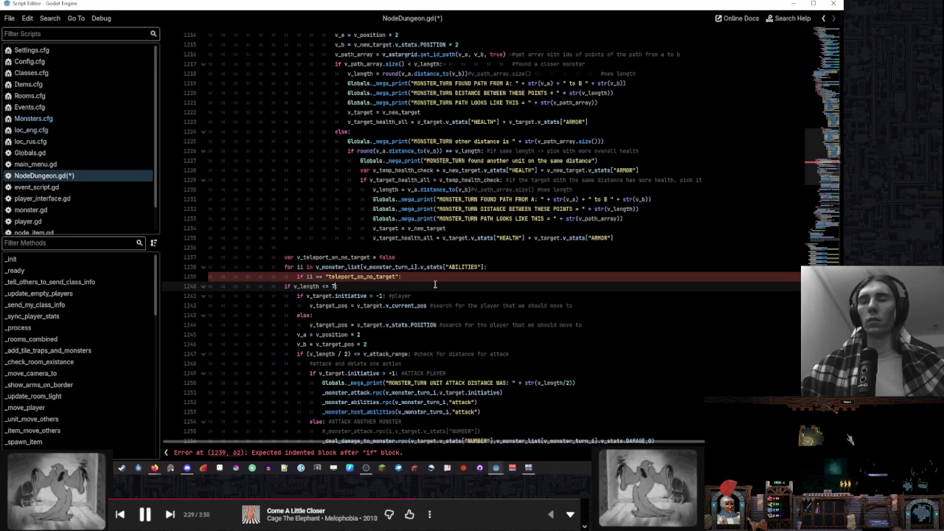
pyautogui.press('BackSpace')
pyautogui.press('BackSpace')
pyautogui.press('super+space')
pyautogui.write(':')
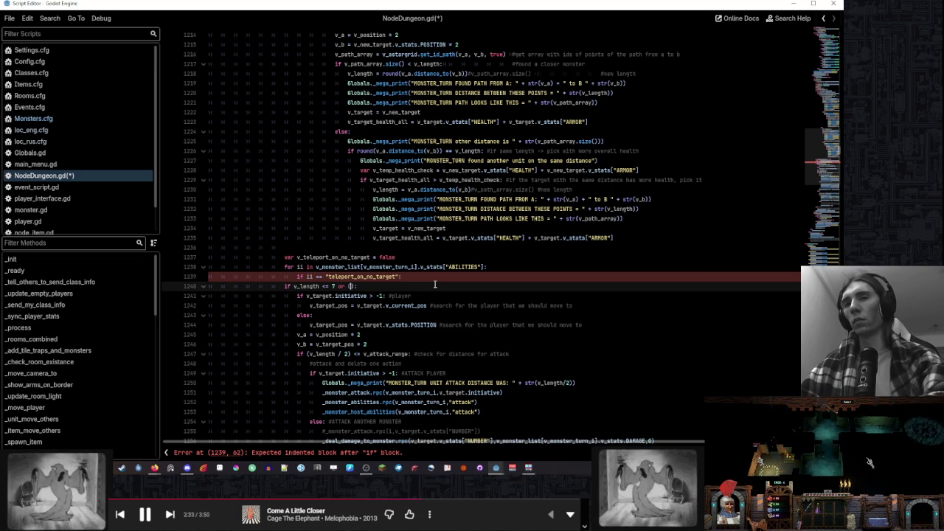
# Set v_teleport_on_no_target to true inside the ability-name check and reference it in the chase condition
pyautogui.doubleClick(353, 256)
pyautogui.hotkey('ctrl', 'c')
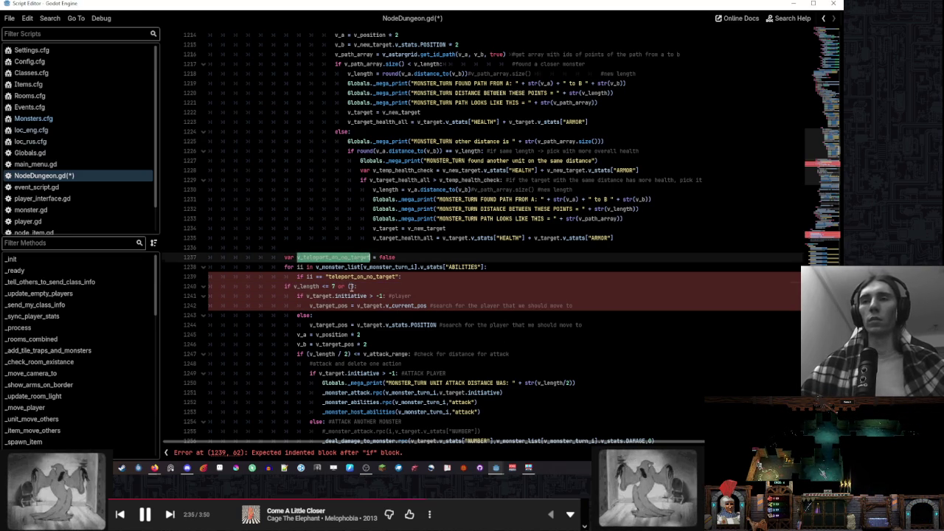
pyautogui.click(352, 286)
pyautogui.hotkey('ctrl', 'v')
pyautogui.click(458, 277)
pyautogui.press('Return')
pyautogui.hotkey('ctrl', 'v')
pyautogui.write('true')
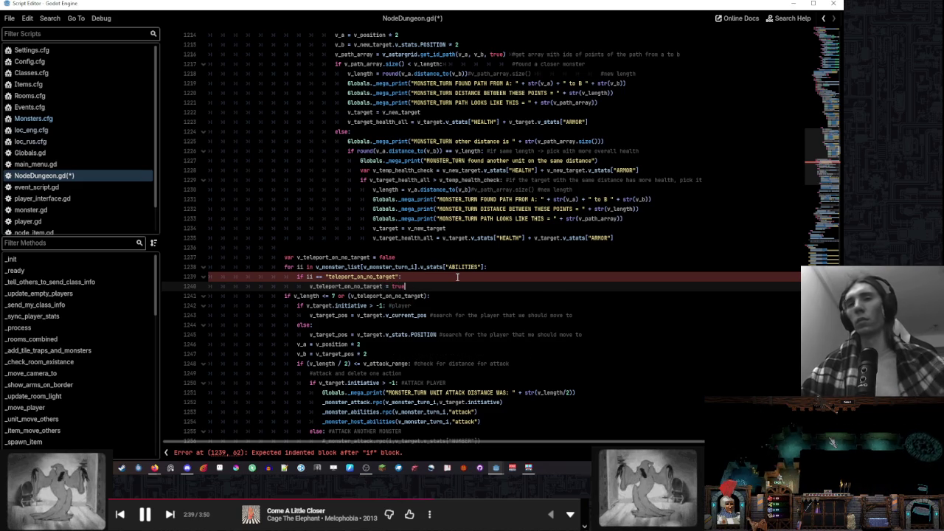
pyautogui.click(453, 272)
# Extend the chase condition to 'or (v_teleport_on_no_target == true and v_length <= 14)'
pyautogui.click(425, 296)
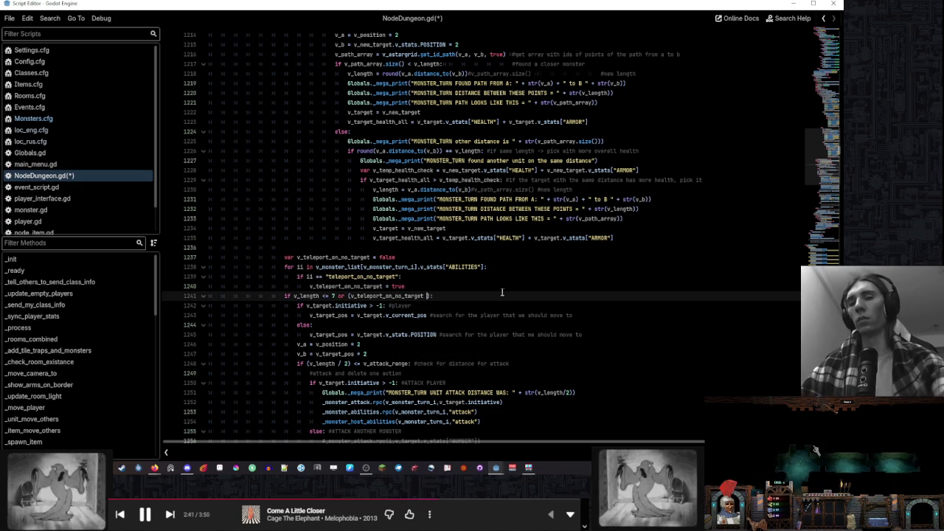
pyautogui.write('== true and')
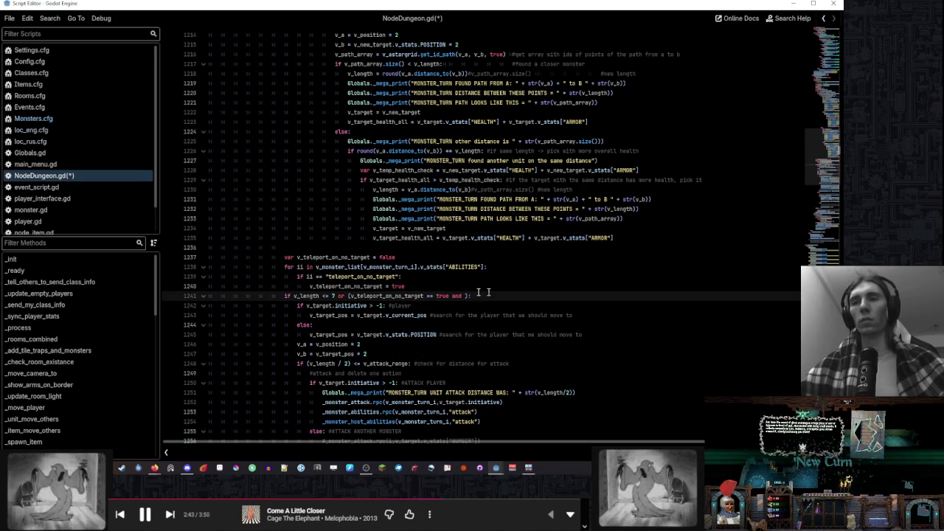
pyautogui.doubleClick(315, 295)
pyautogui.moveTo(315, 295); pyautogui.dragTo(334, 296)
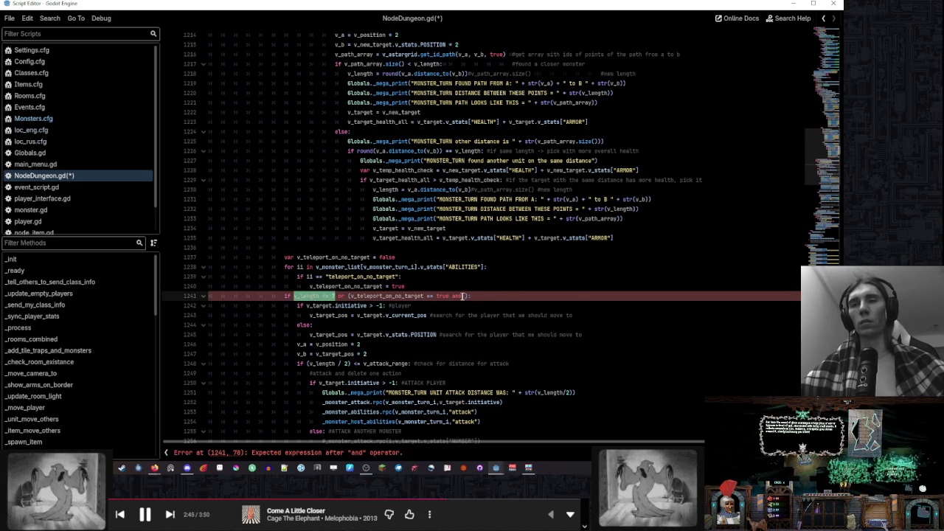
pyautogui.hotkey('ctrl', 'c')
pyautogui.click(464, 296)
pyautogui.hotkey('ctrl', 'v')
pyautogui.write('1')
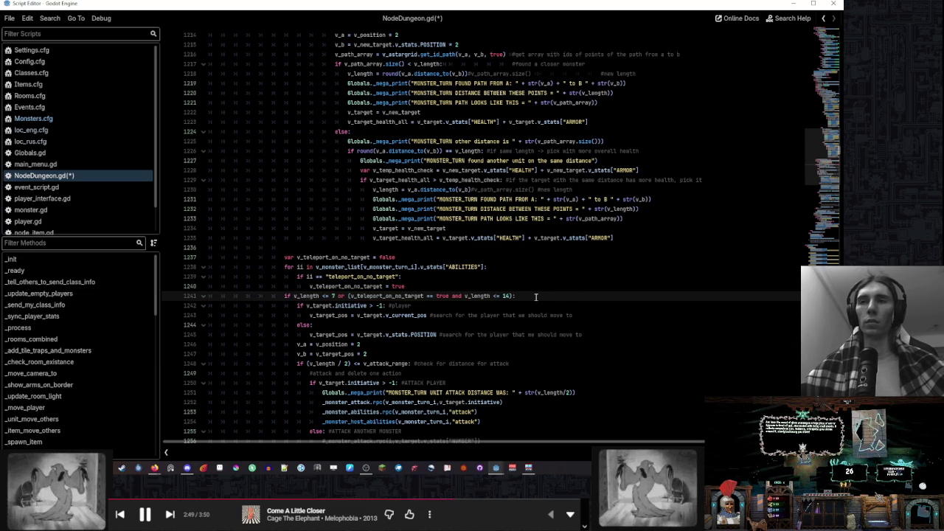
# Raise both starting v_length values from 8 to 15 and save the script
pyautogui.scroll(8, 536, 296)
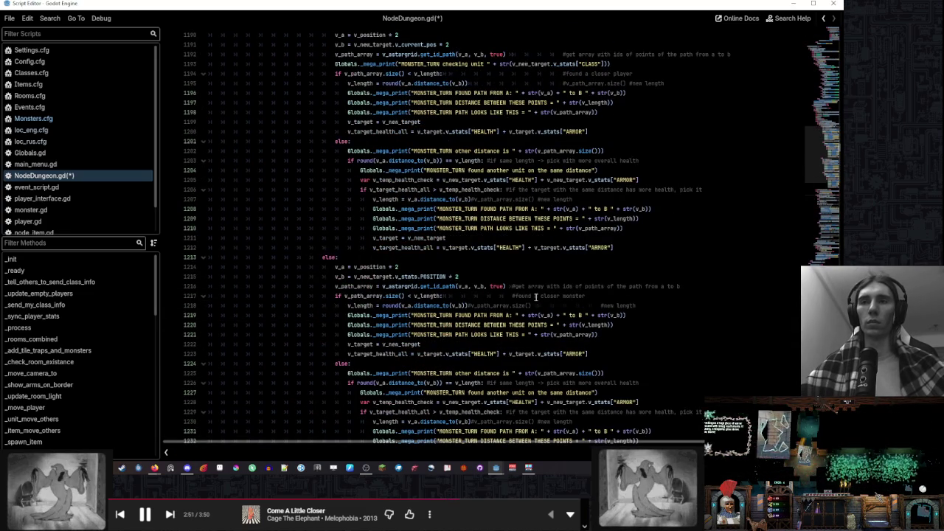
pyautogui.scroll(6, 536, 297)
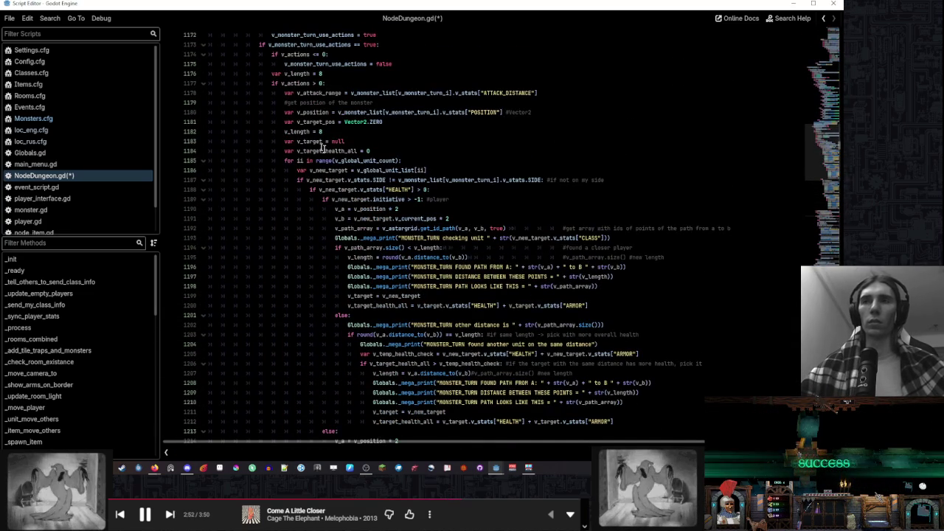
pyautogui.doubleClick(322, 131)
pyautogui.write('15')
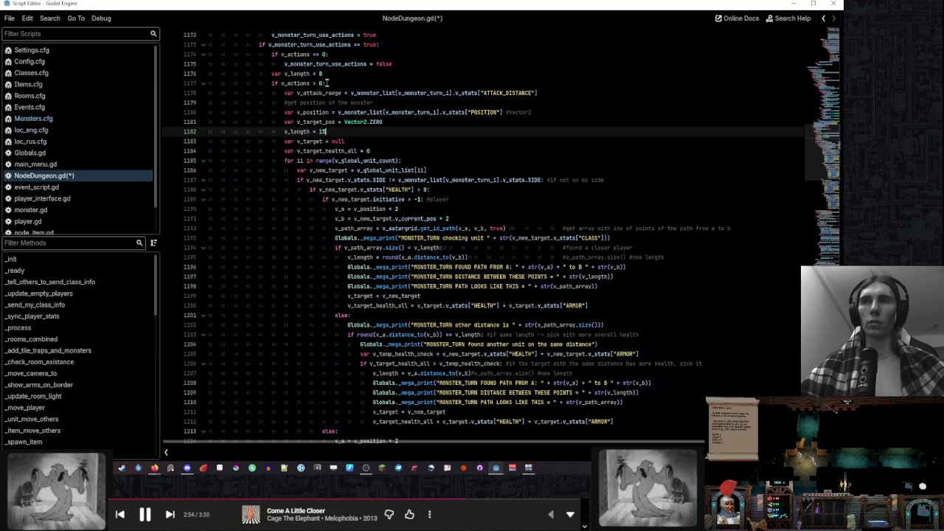
pyautogui.doubleClick(319, 74)
pyautogui.write('15')
pyautogui.click(345, 141)
pyautogui.scroll(1, 446, 203)
pyautogui.hotkey('ctrl', 's')
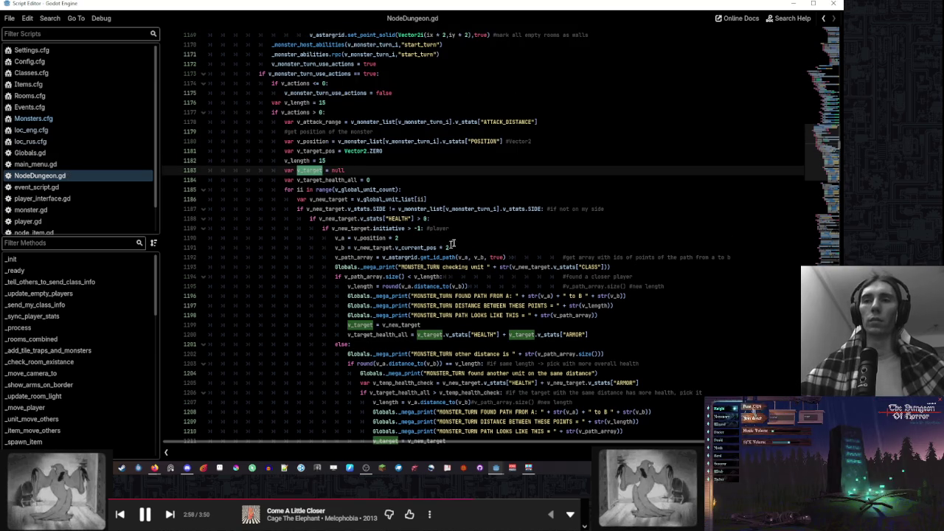
# Review the new chase-range condition, teleport ability check and flag assignment in the saved script
pyautogui.scroll(-8, 503, 218)
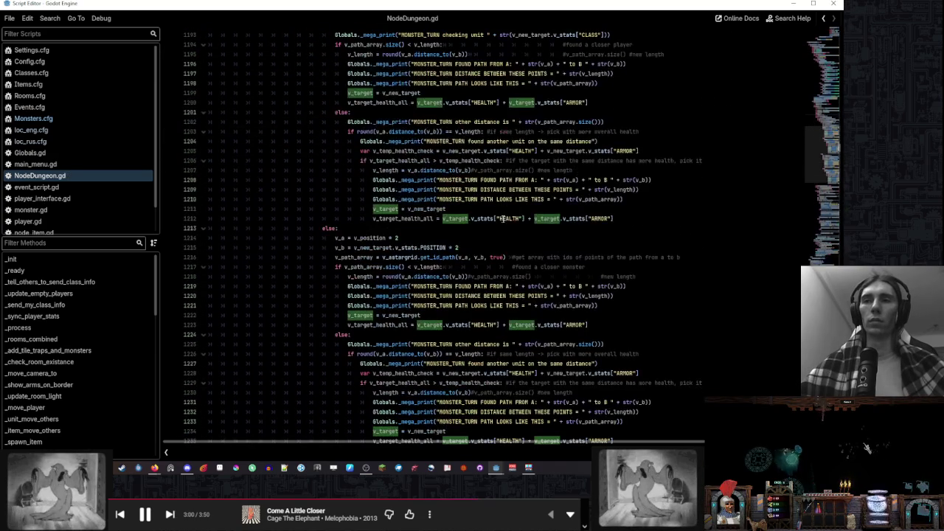
pyautogui.scroll(-6, 503, 218)
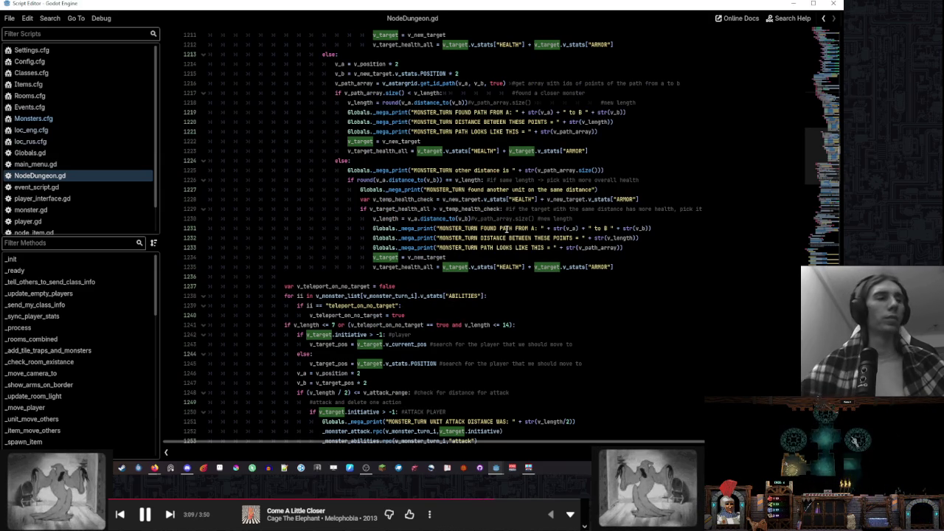
pyautogui.scroll(-4, 507, 230)
pyautogui.click(516, 208)
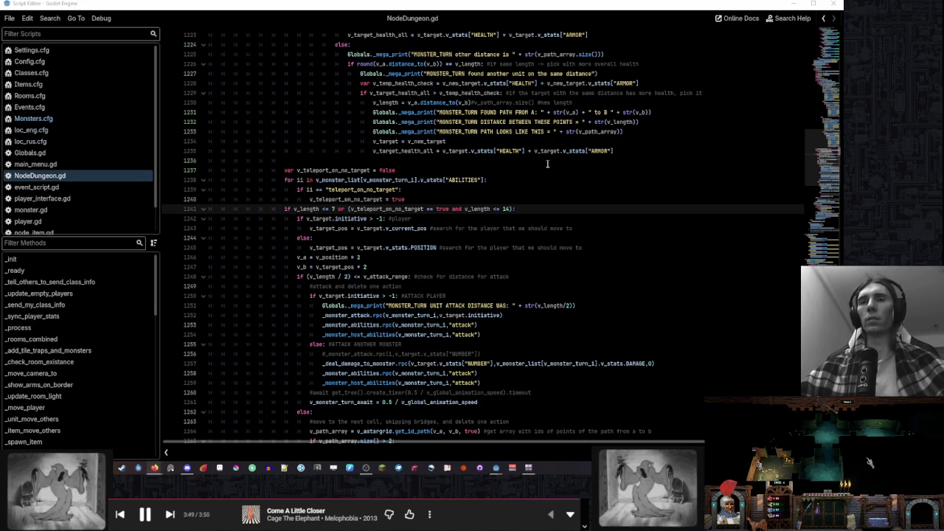
pyautogui.click(495, 194)
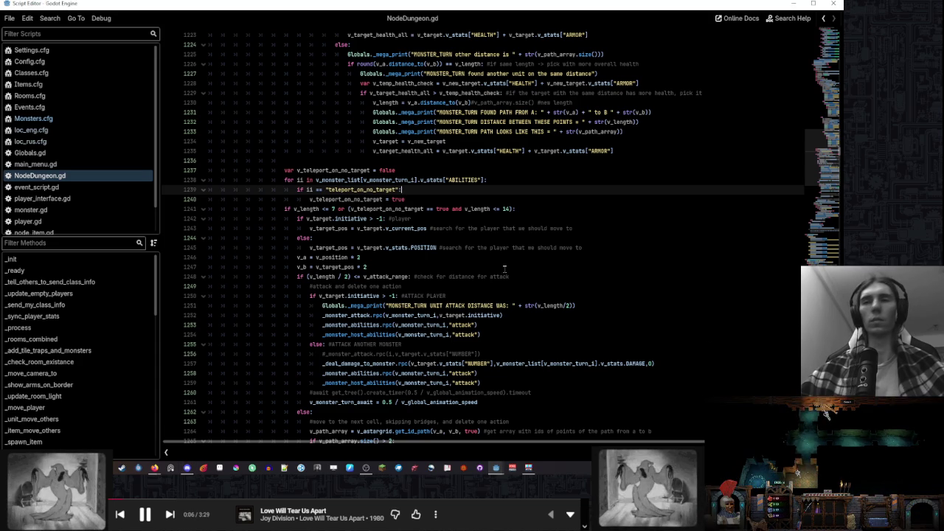
pyautogui.click(471, 198)
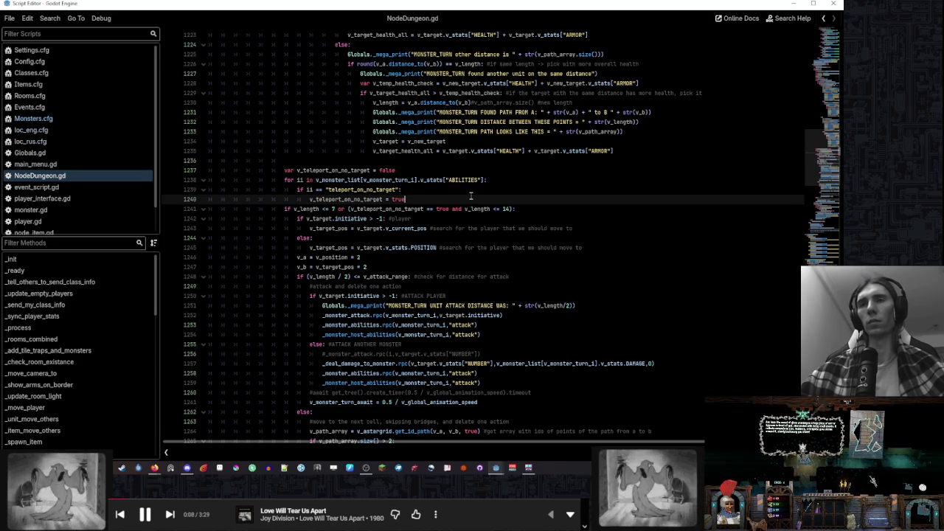
pyautogui.scroll(14, 516, 244)
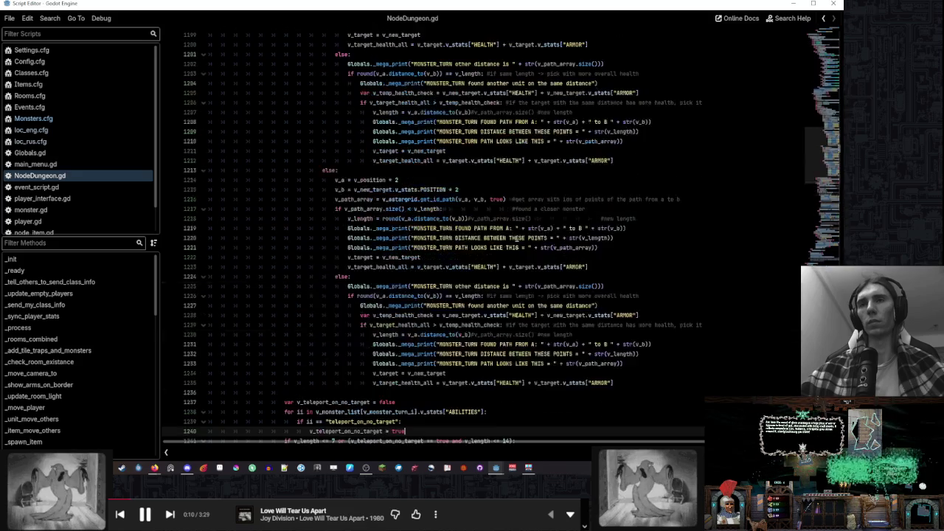
pyautogui.scroll(5, 516, 248)
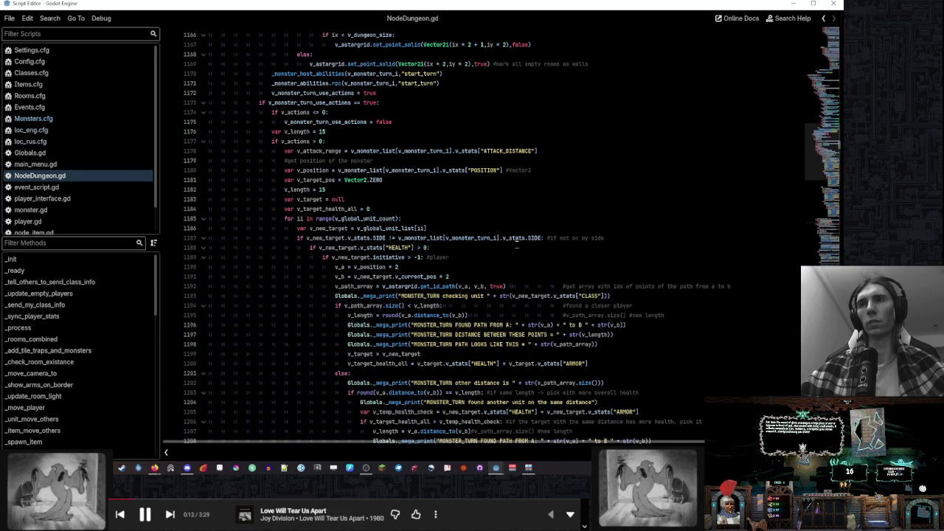